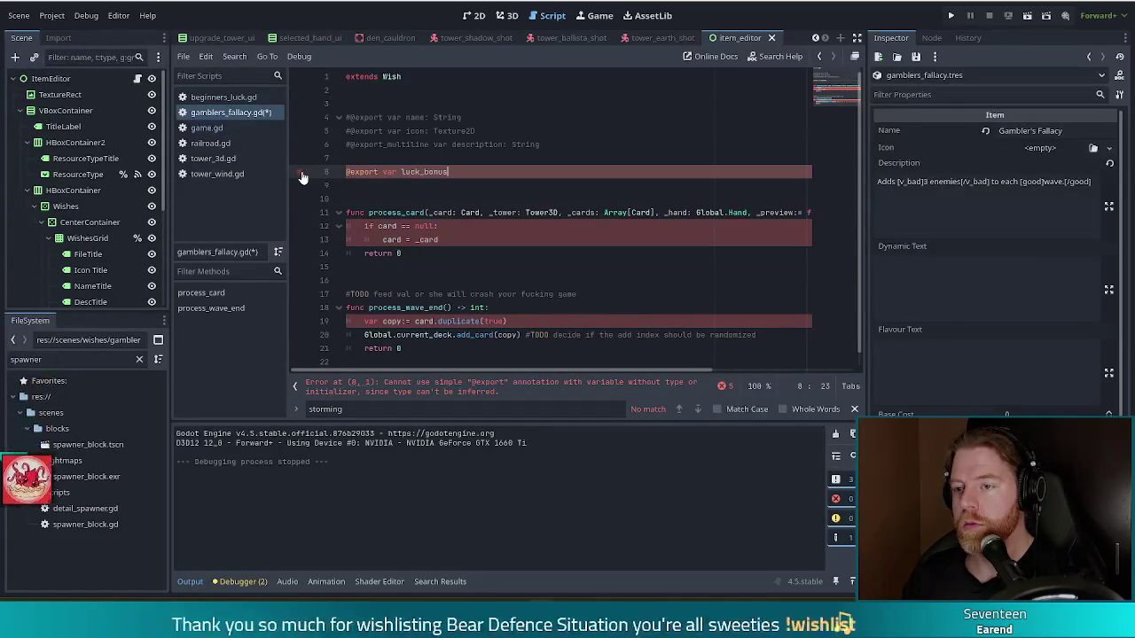
pyautogui.write(':= ')
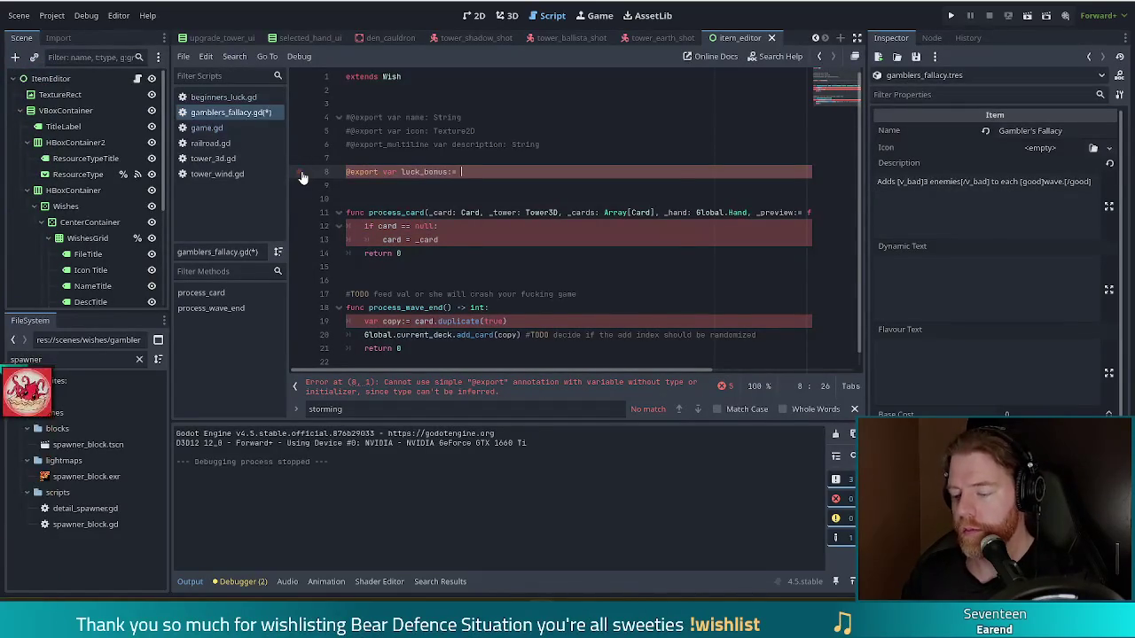
pyautogui.write('0.1')
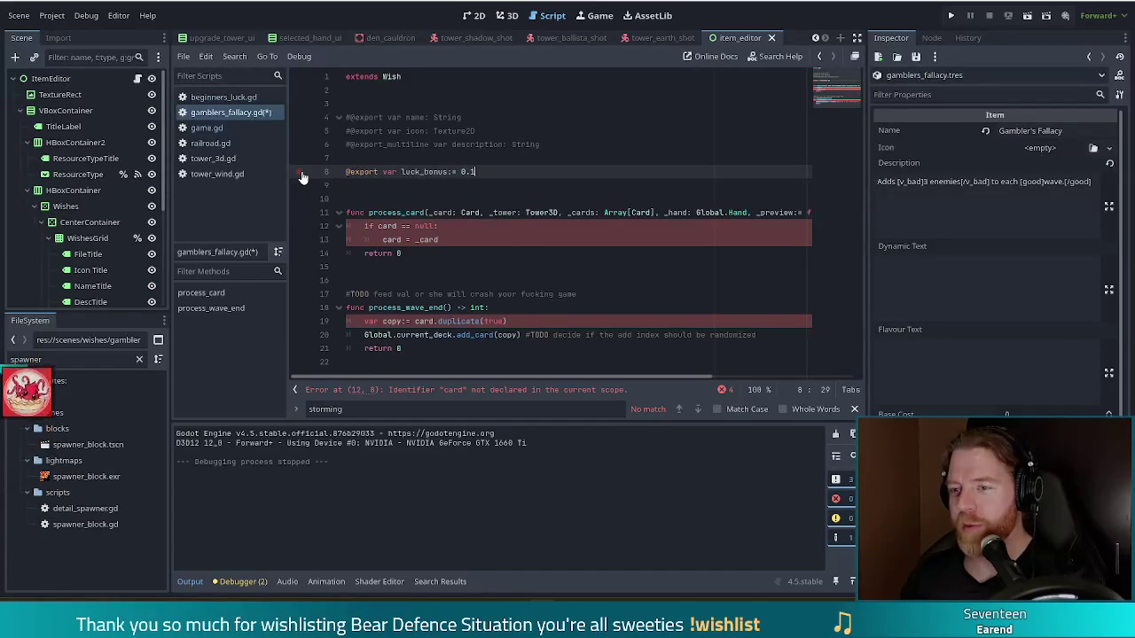
pyautogui.press('Return')
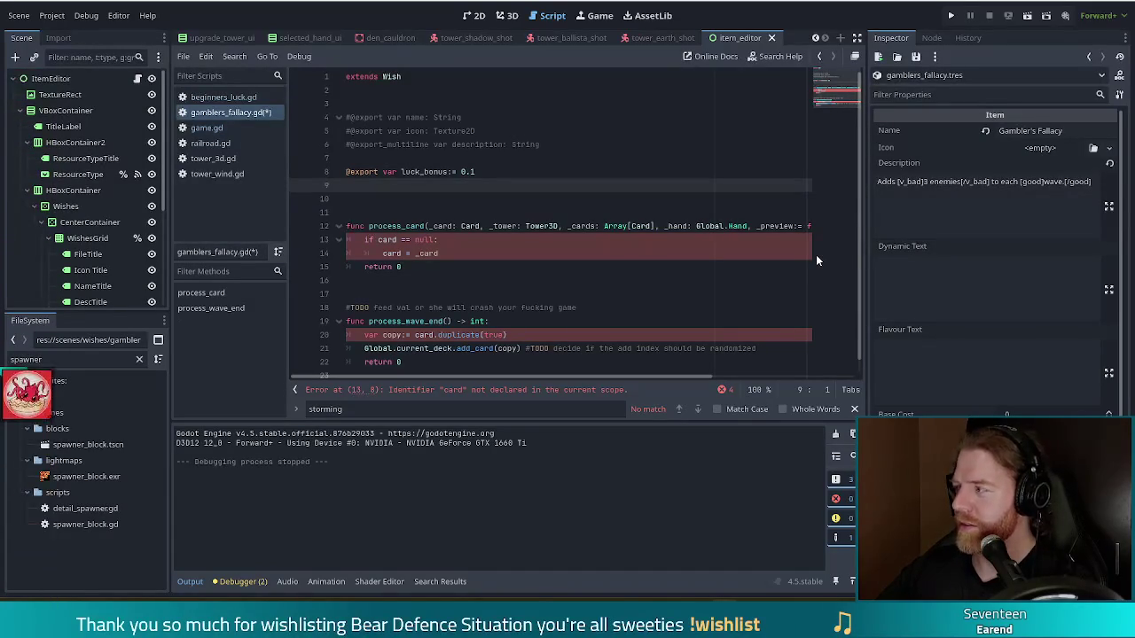
pyautogui.click(420, 182)
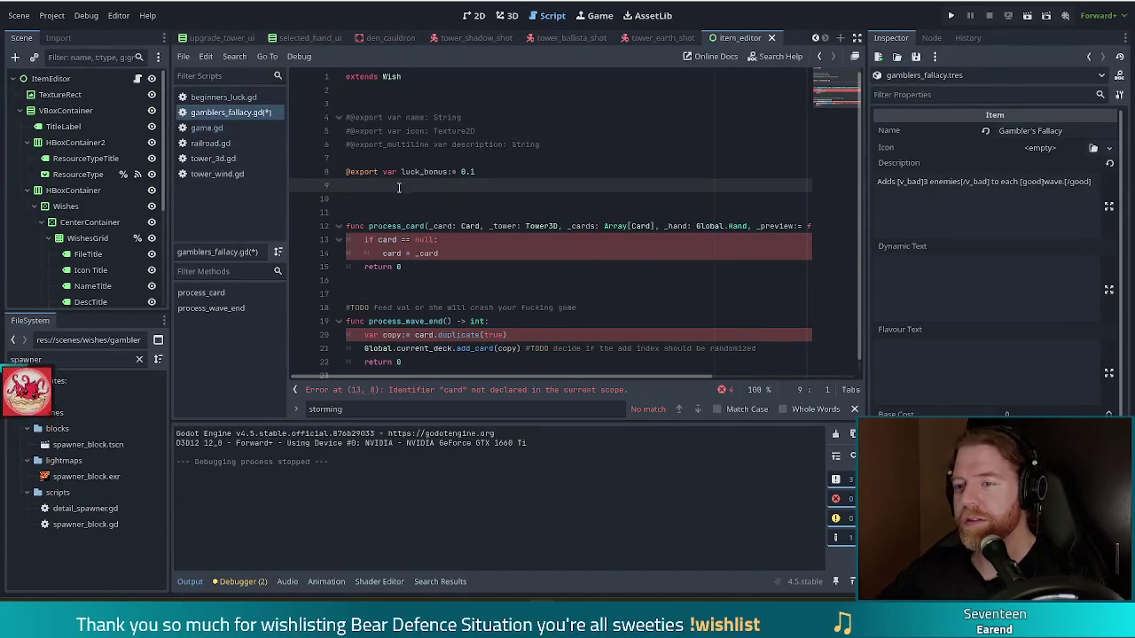
pyautogui.write('@ex')
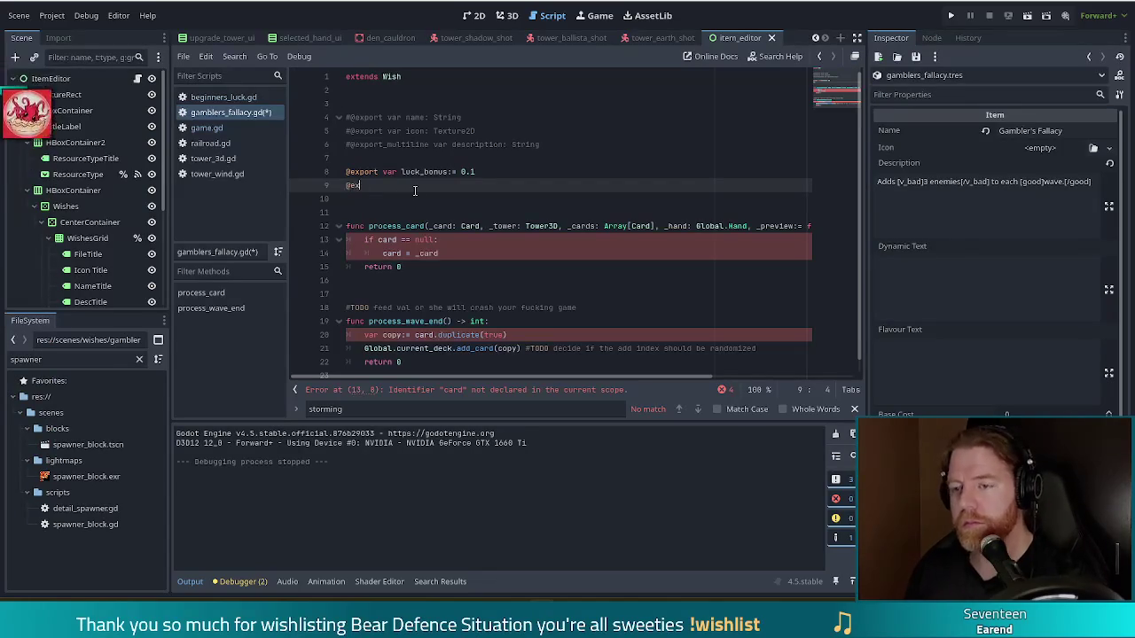
pyautogui.write('port var ex')
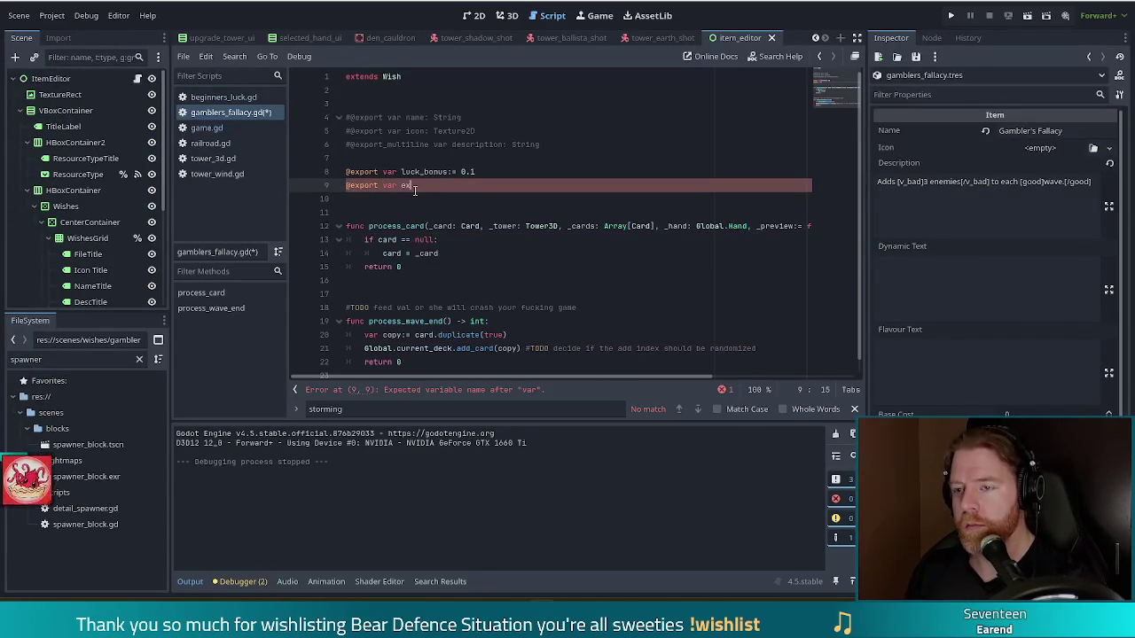
pyautogui.write('tra_enemies:= 3')
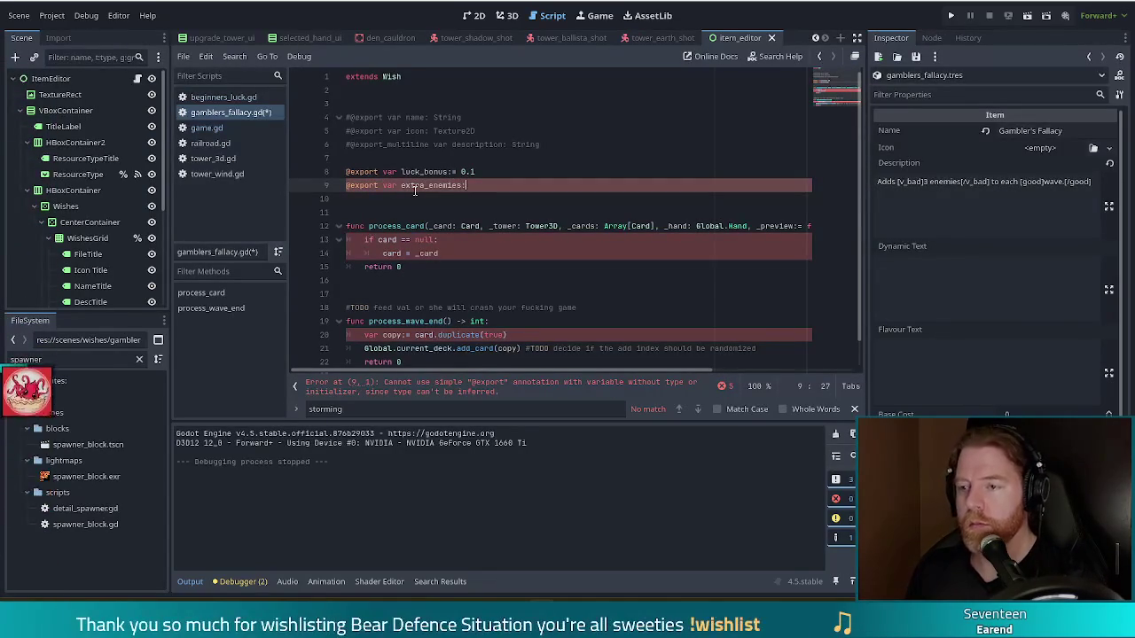
pyautogui.hotkey('ctrl', 's')
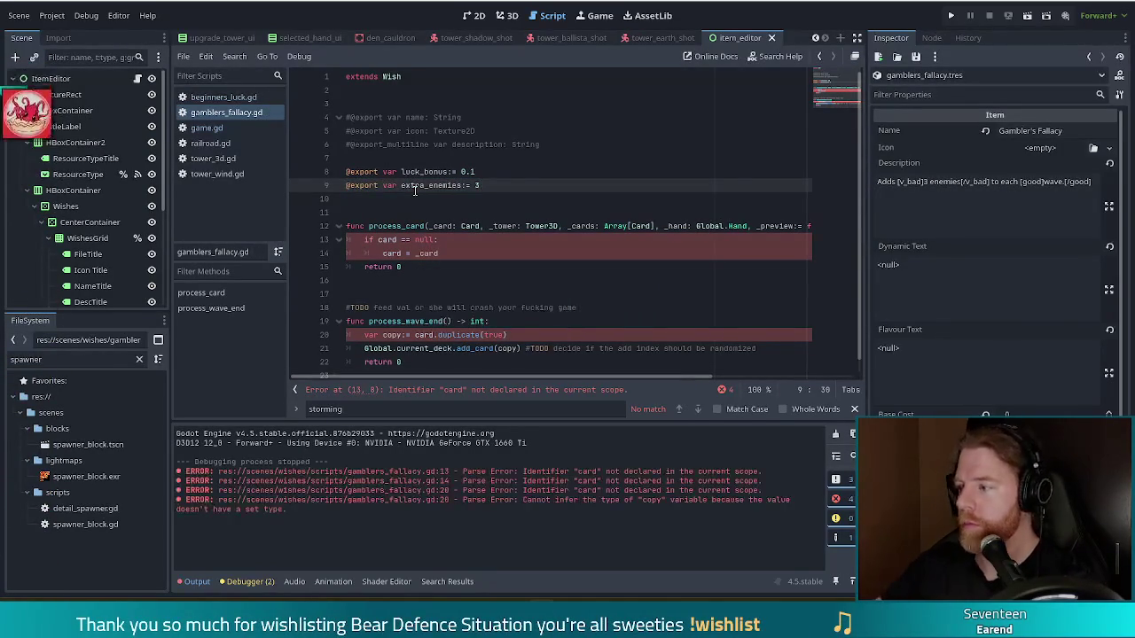
pyautogui.click(404, 212)
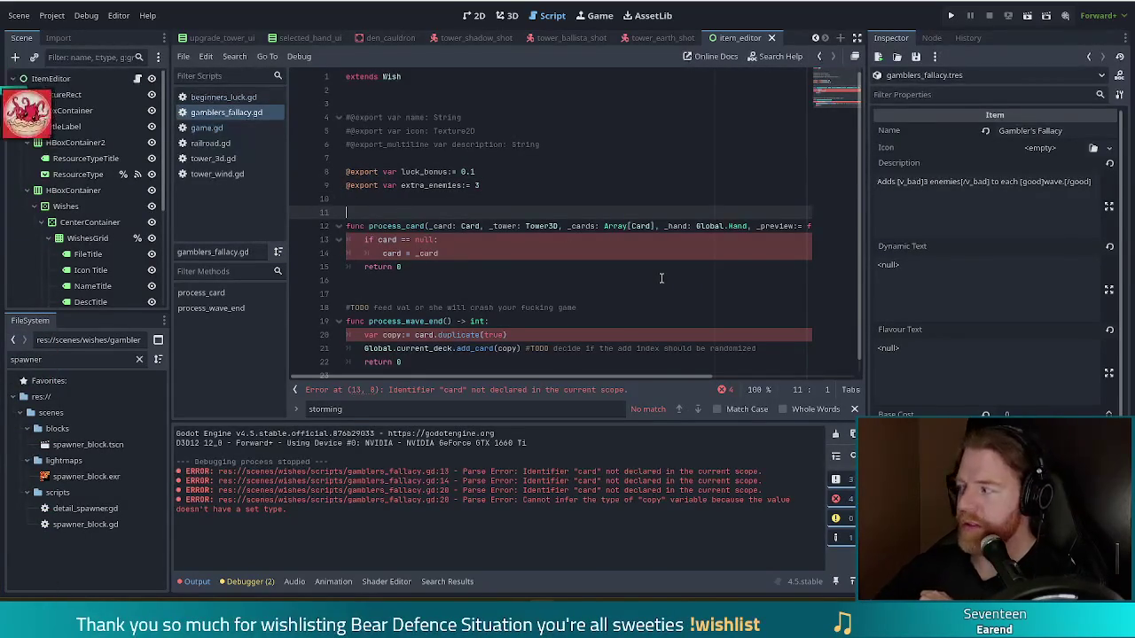
pyautogui.keyDown('ctrl'); pyautogui.click(391, 77); pyautogui.keyUp('ctrl')
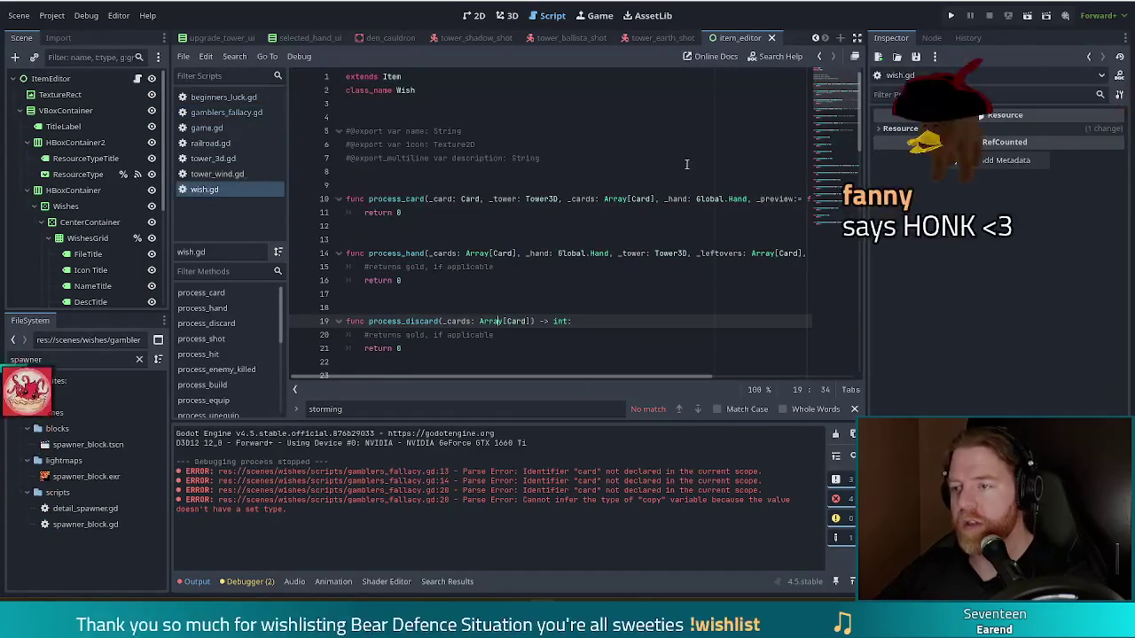
# Scroll through wish.gd's functions down to the process_apply_spell stub returning 0
pyautogui.scroll(-4, 830, 99)
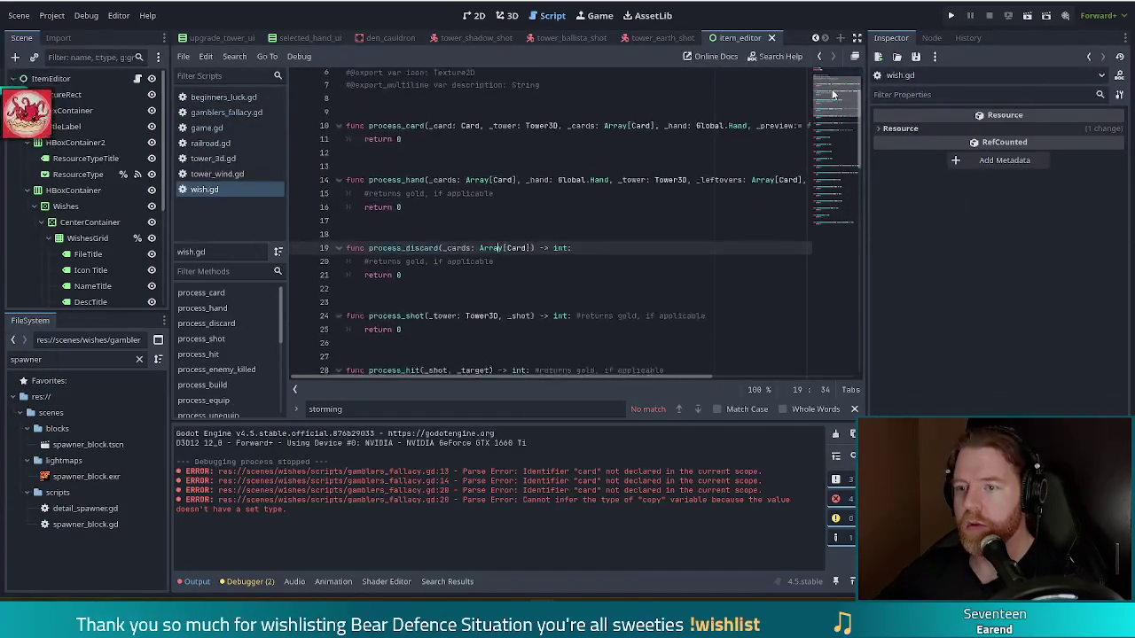
pyautogui.scroll(-2, 830, 107)
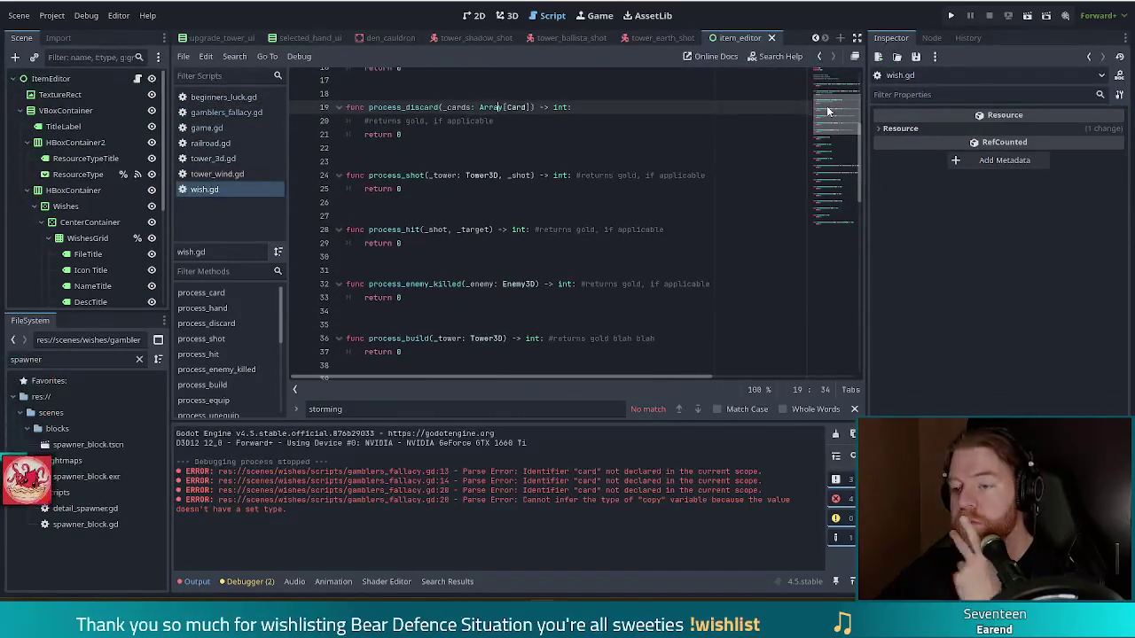
pyautogui.scroll(-1, 826, 111)
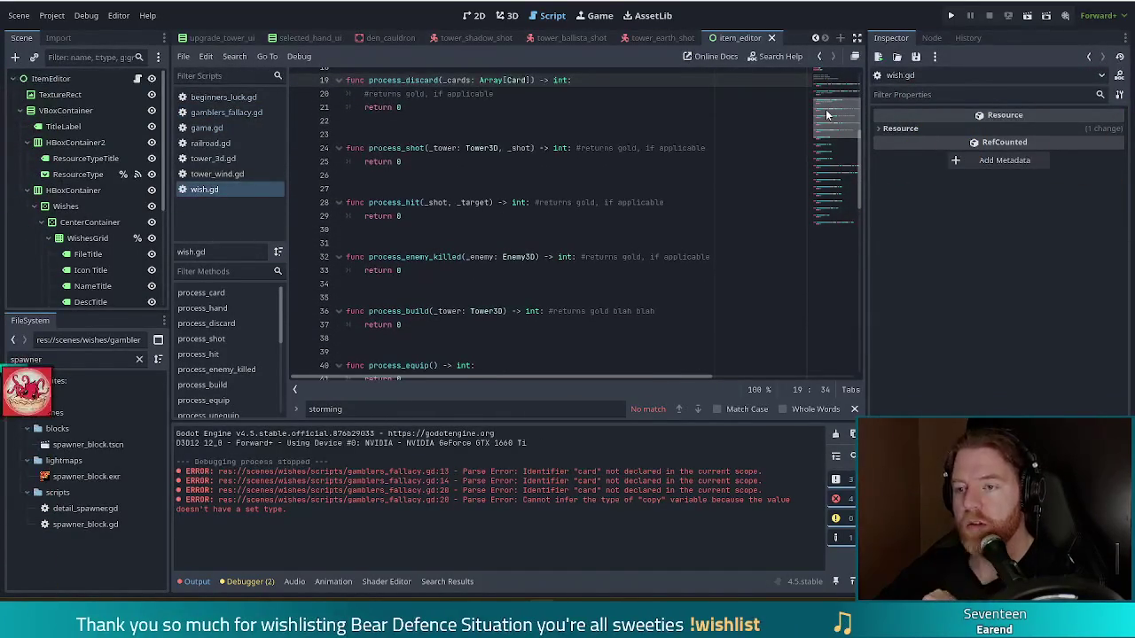
pyautogui.scroll(-1, 823, 120)
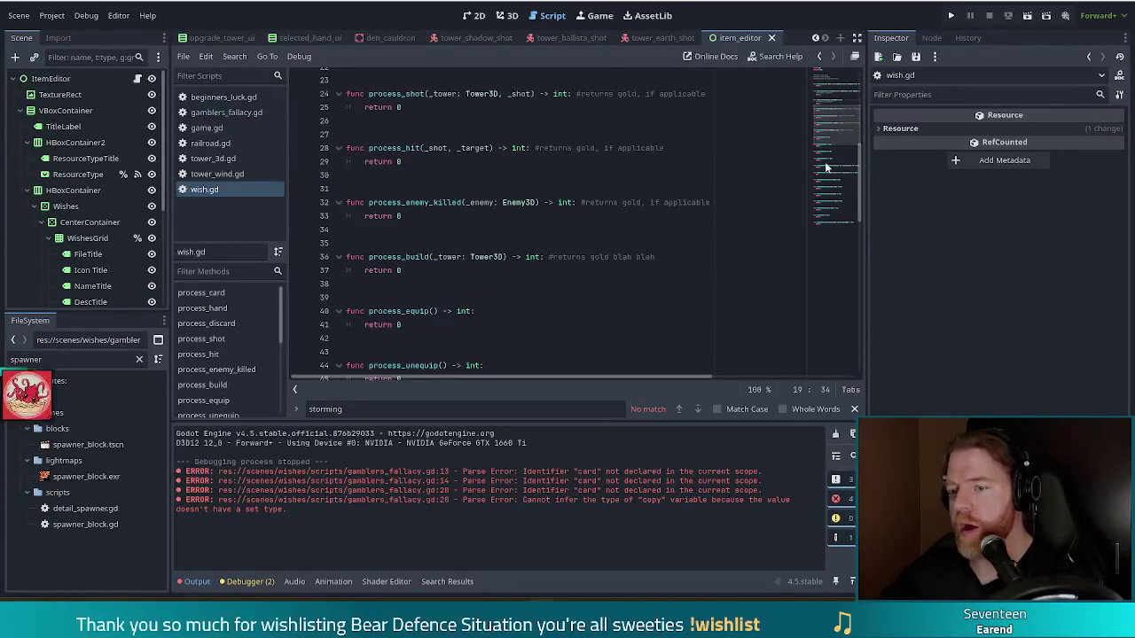
pyautogui.scroll(-1, 843, 135)
pyautogui.moveTo(842, 131); pyautogui.dragTo(848, 218)
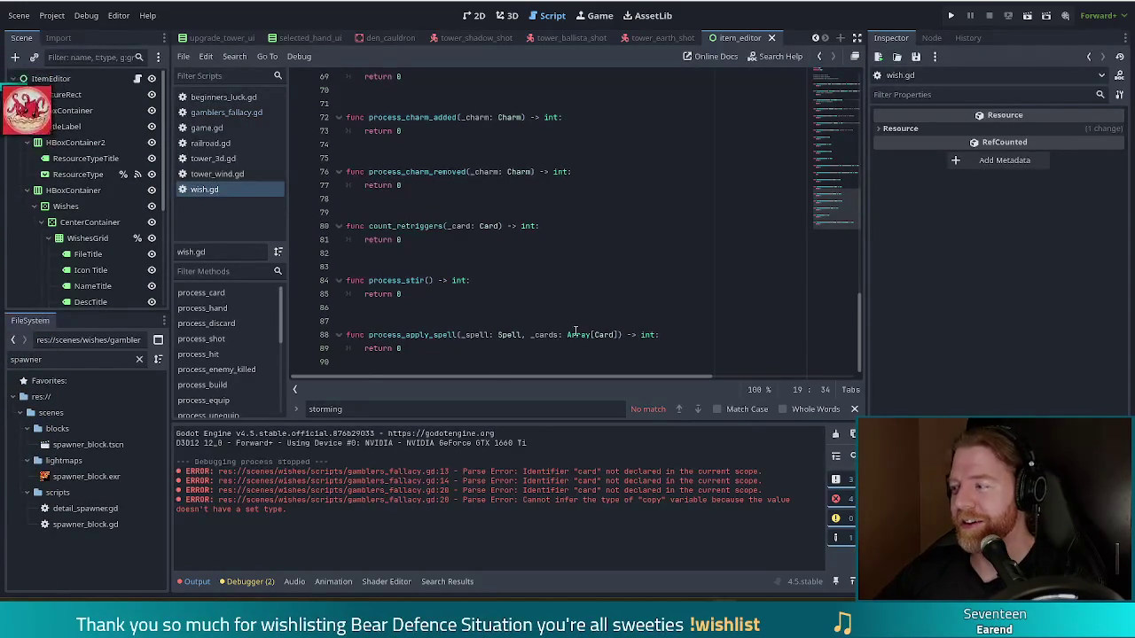
pyautogui.moveTo(574, 332)
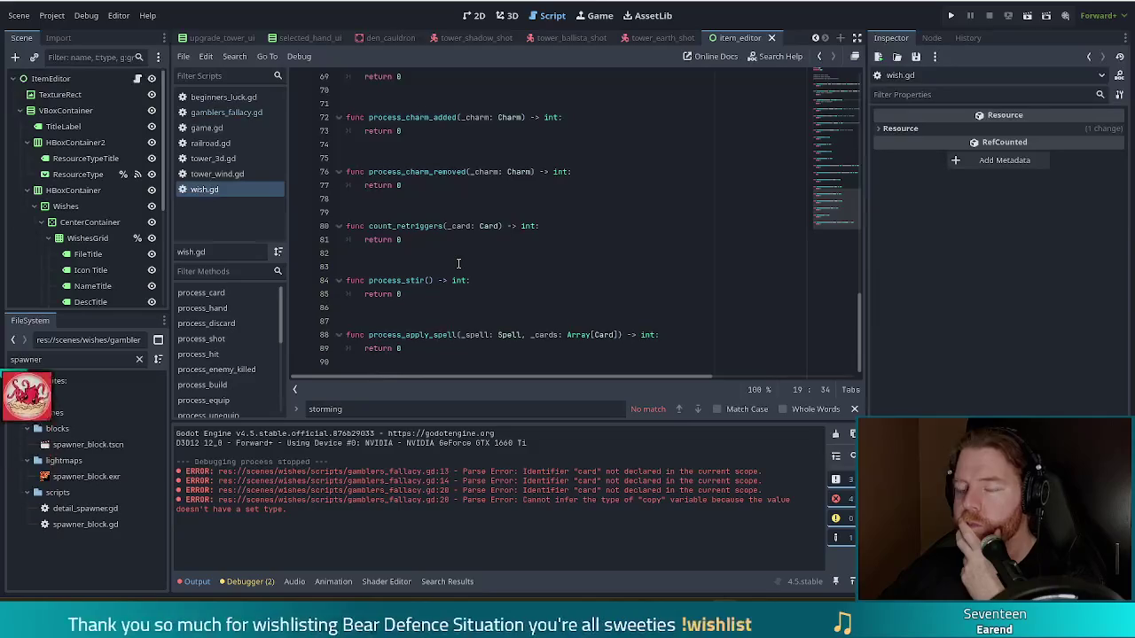
# Switch back to gamblers_fallacy.gd with the caret after return 0 on line 15
pyautogui.click(426, 264)
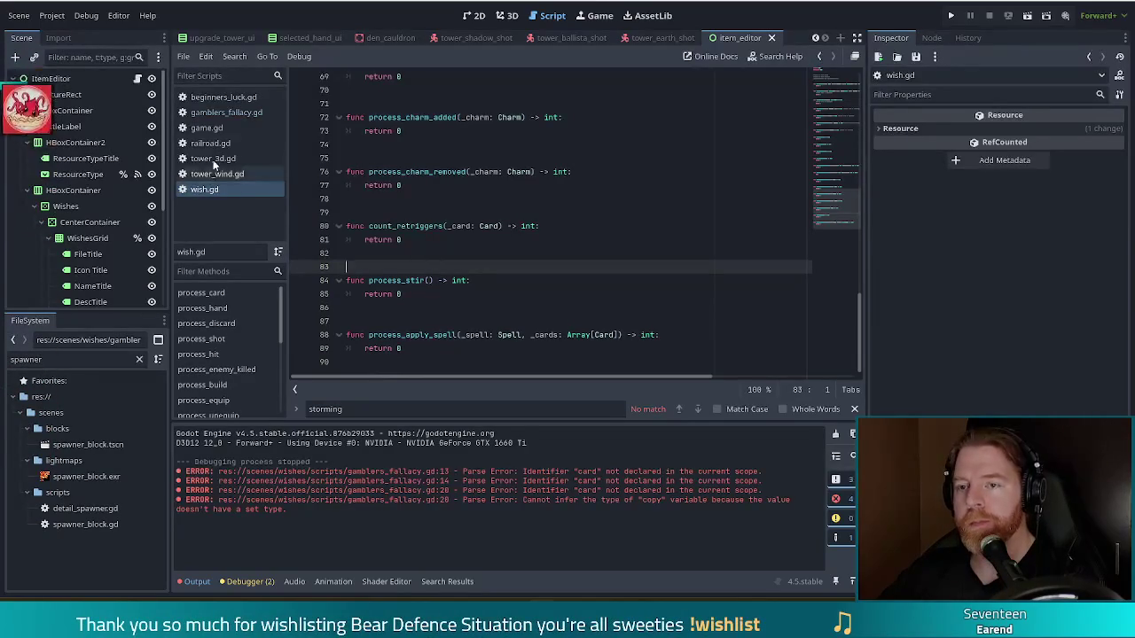
pyautogui.click(227, 113)
pyautogui.click(483, 266)
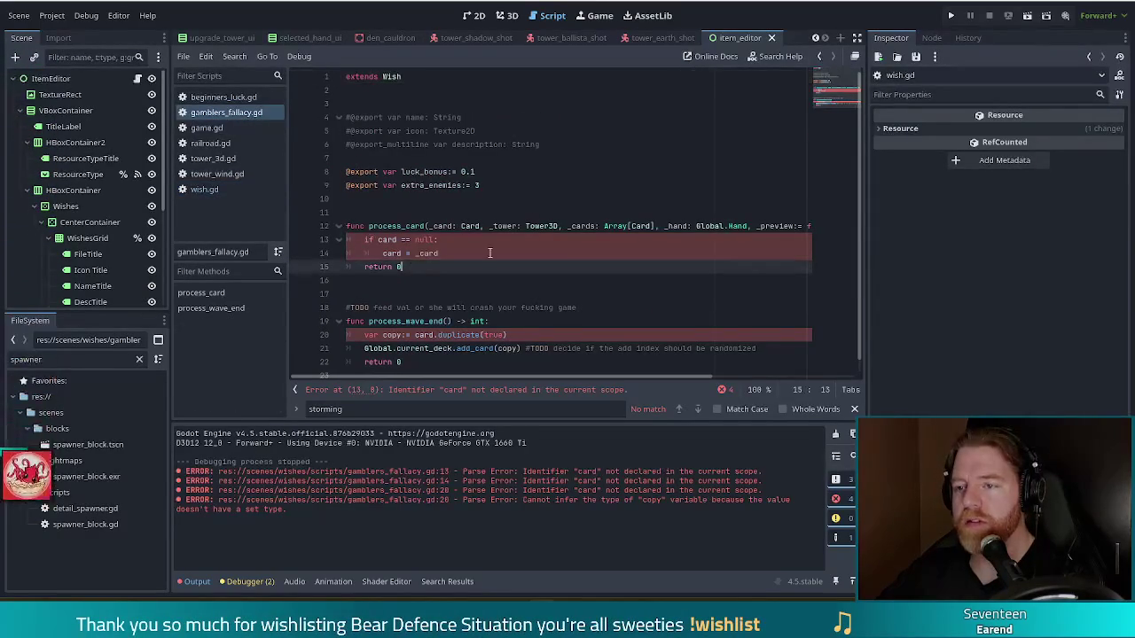
pyautogui.click(10, 360)
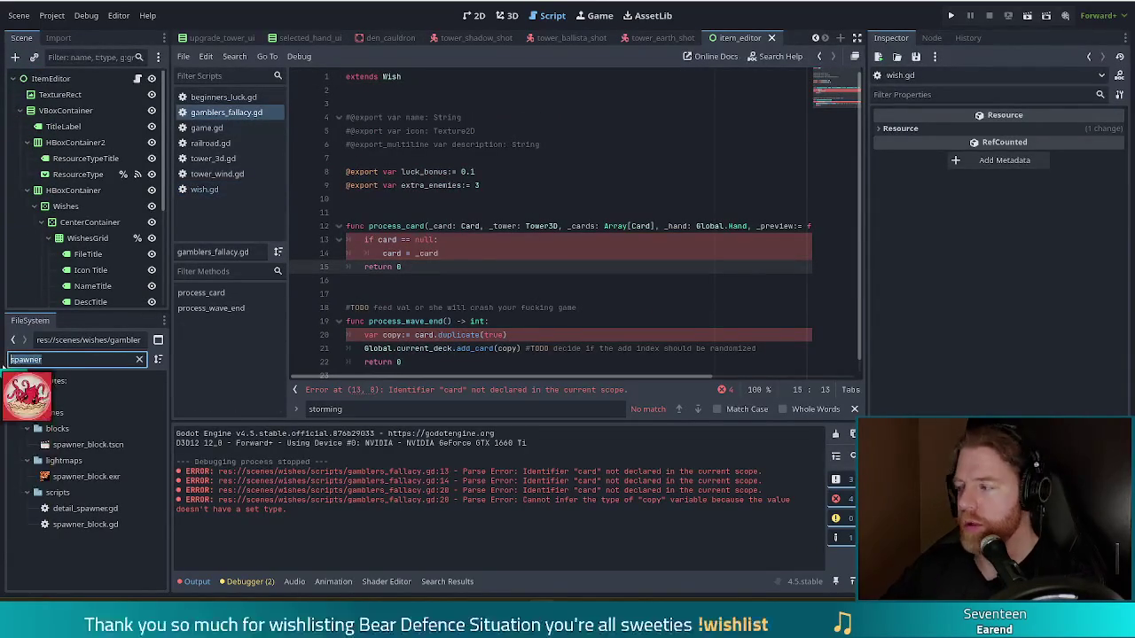
# Filter the project files by 'gambler' and select gamblers_fallacy.tres in the Inspector
pyautogui.write('gambler')
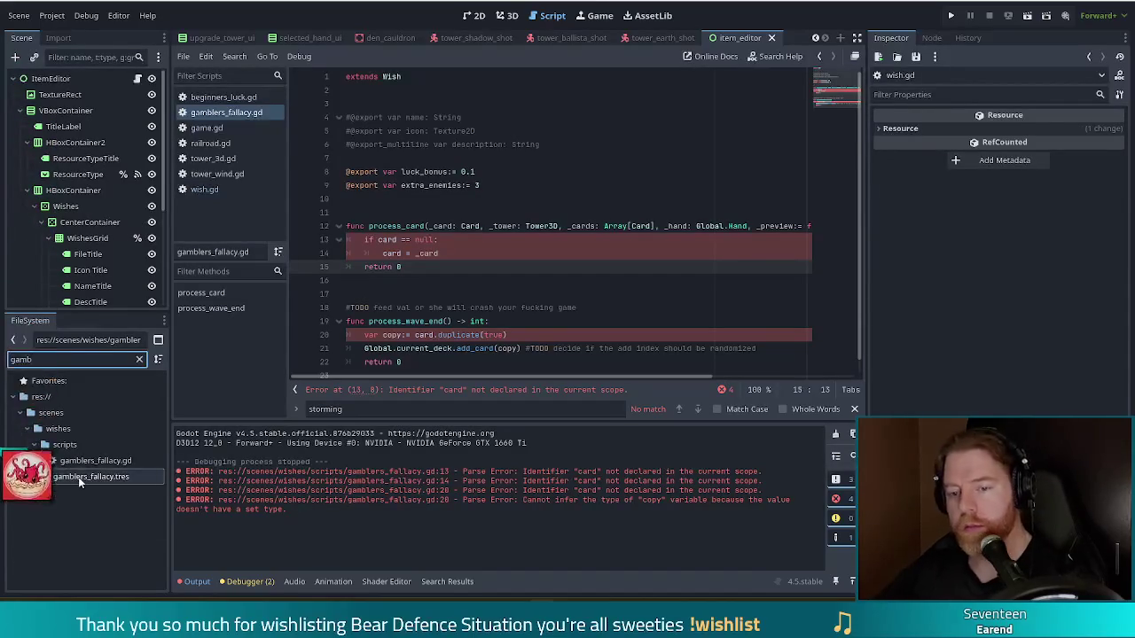
pyautogui.click(78, 477)
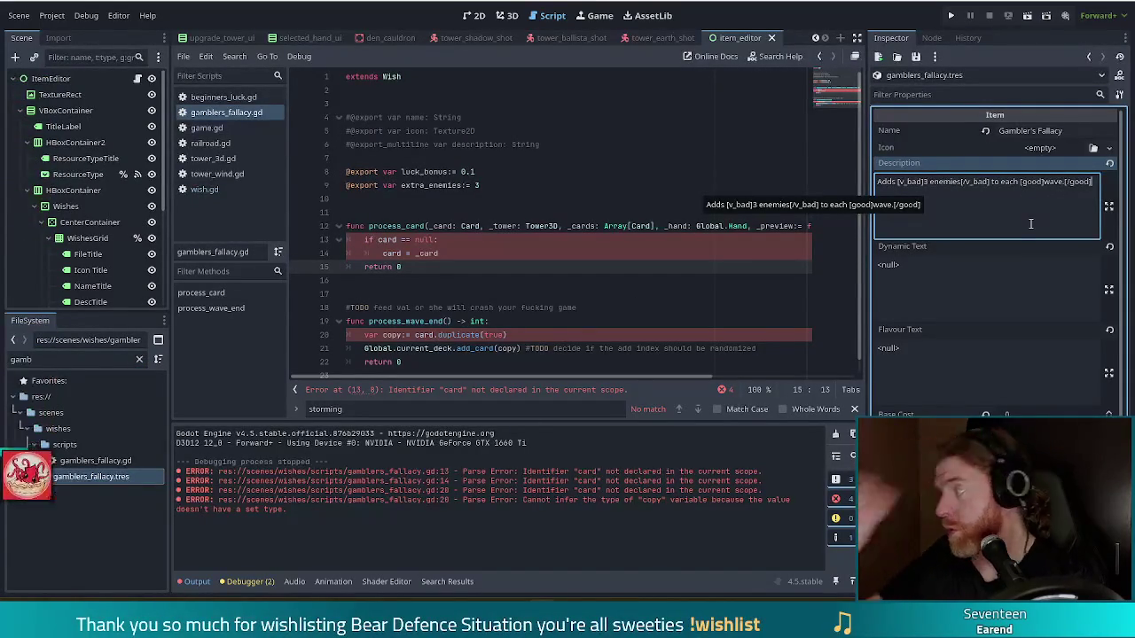
# Set the description's enemy count to 2 and add 's per tower played' after wave
pyautogui.click(927, 182)
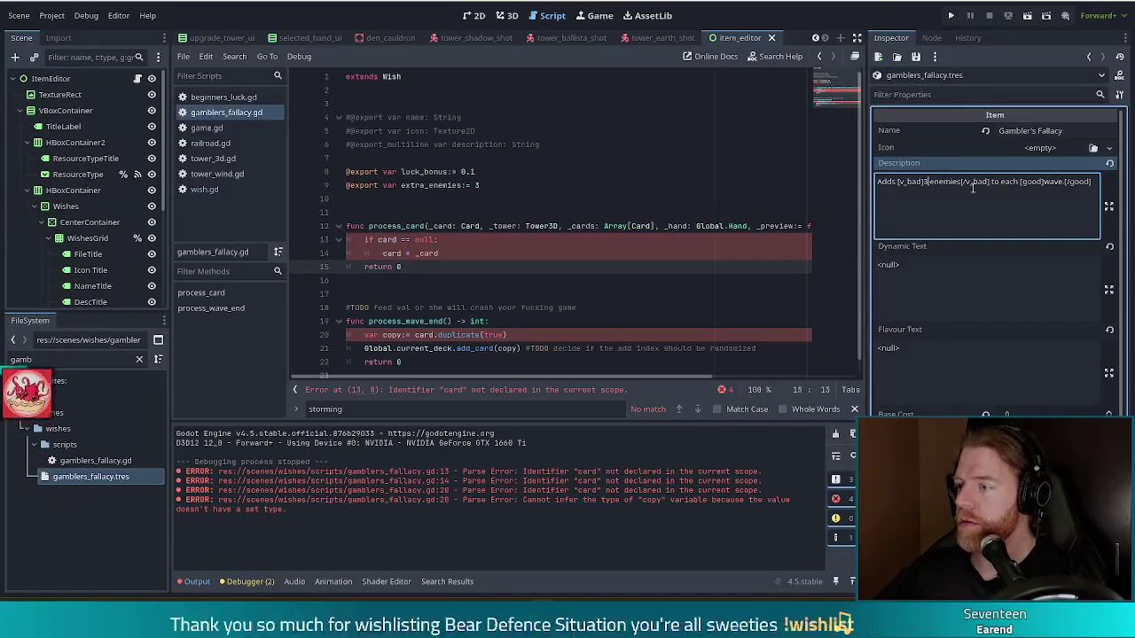
pyautogui.press('BackSpace')
pyautogui.write('1')
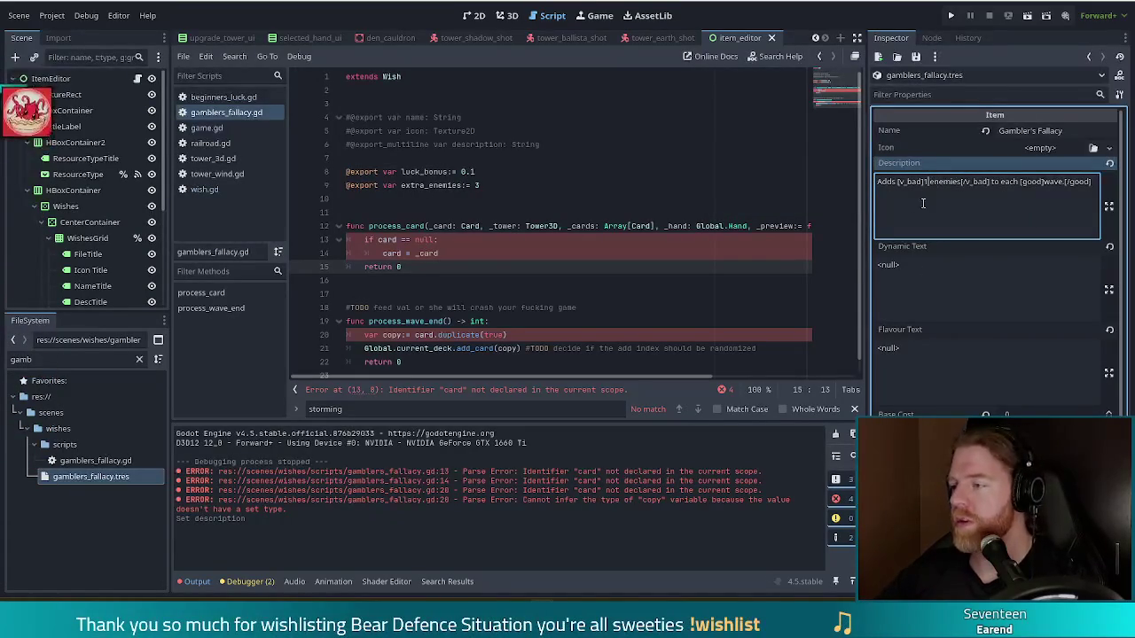
pyautogui.click(1064, 182)
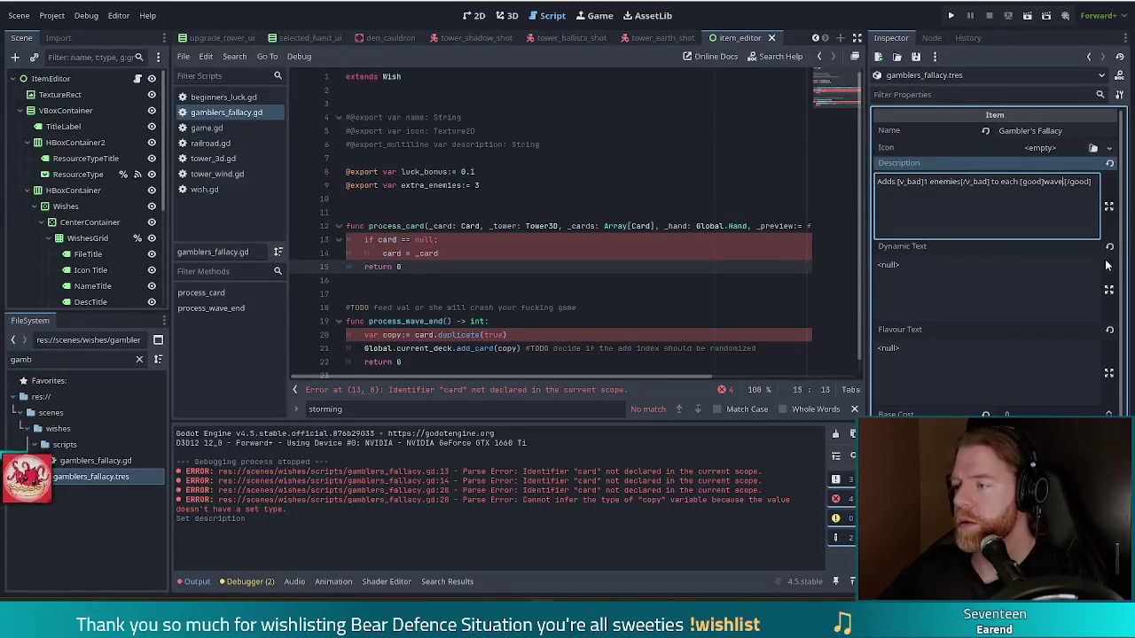
pyautogui.write('s')
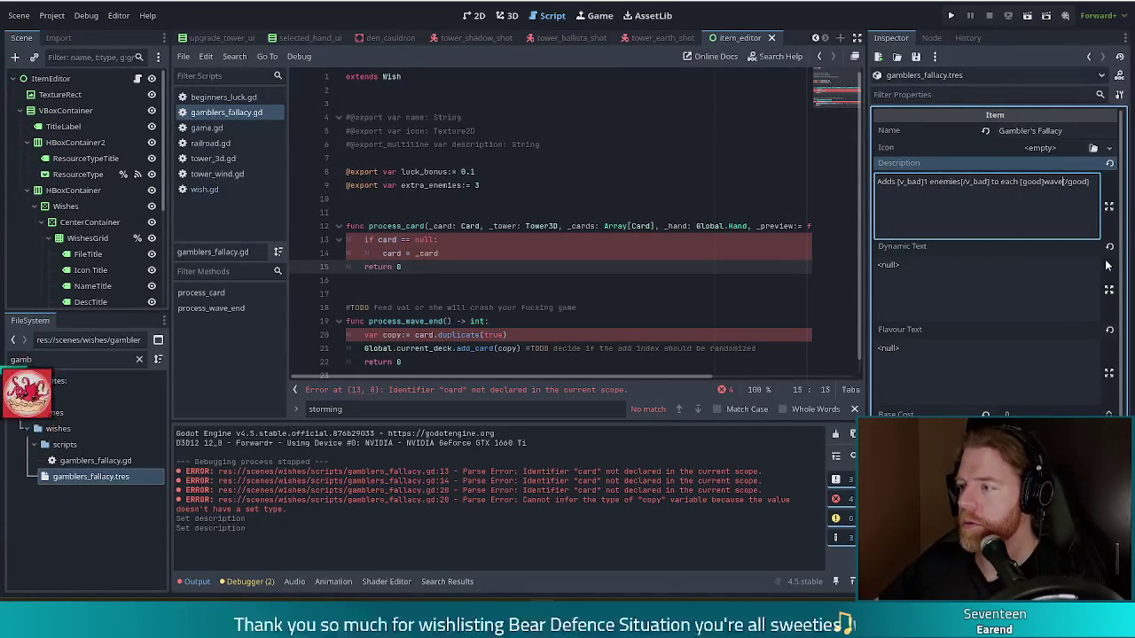
pyautogui.write(' per')
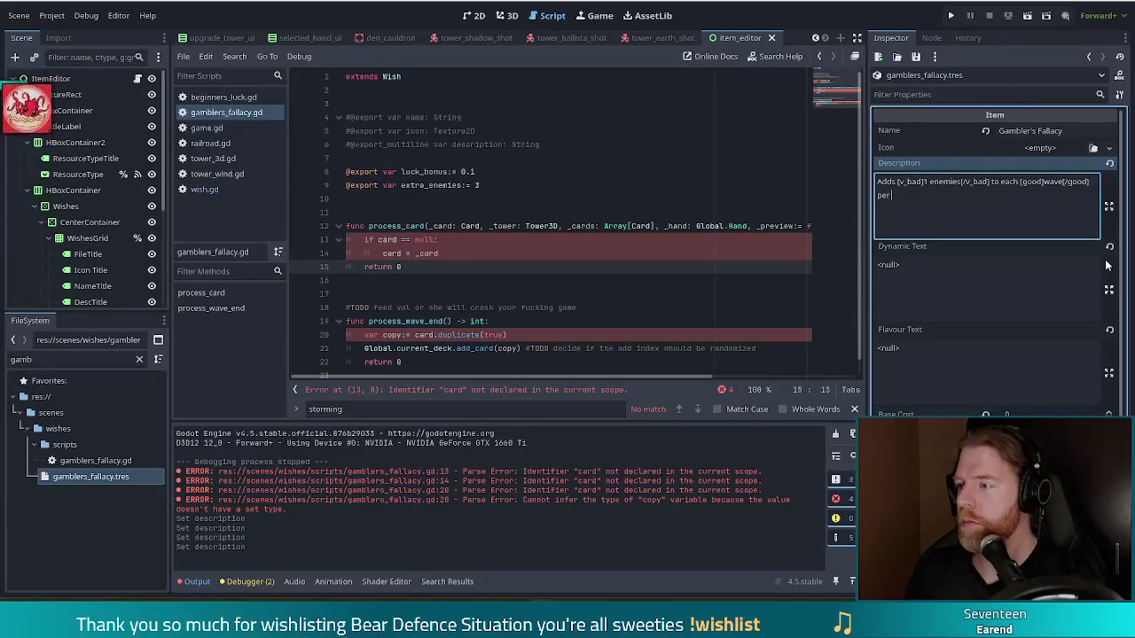
pyautogui.write(' tower played')
pyautogui.hotkey('ctrl', 'Home')
pyautogui.press('Right')
pyautogui.press('Right')
pyautogui.press('Right')
pyautogui.press('BackSpace')
pyautogui.write('2')
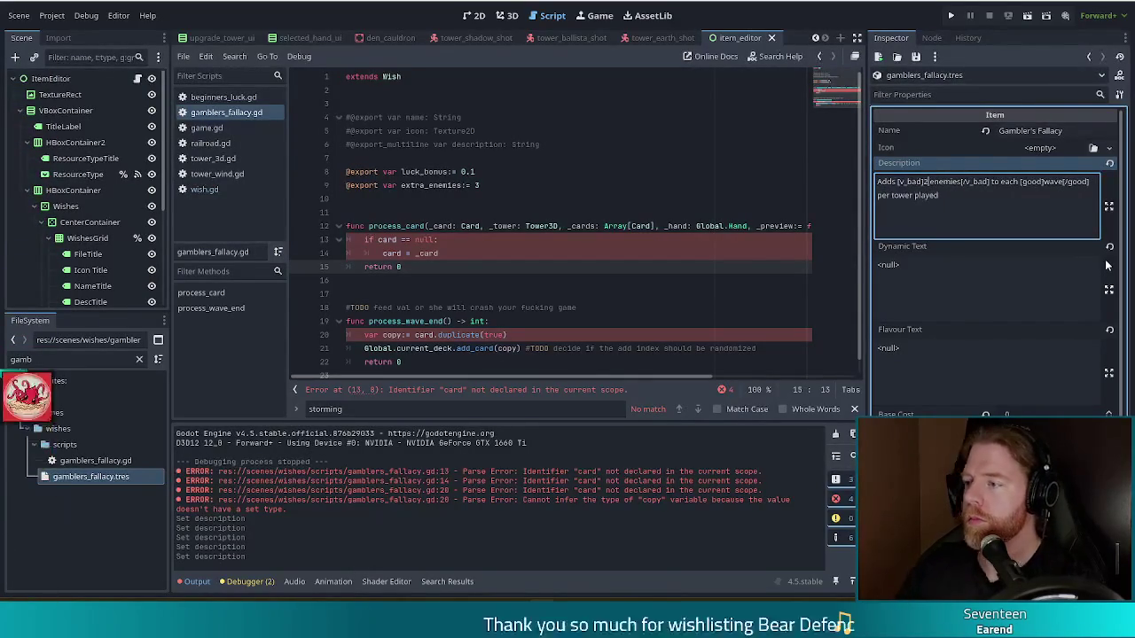
# Replace 'tower' with 'hand', end the description with a period, and save
pyautogui.click(963, 206)
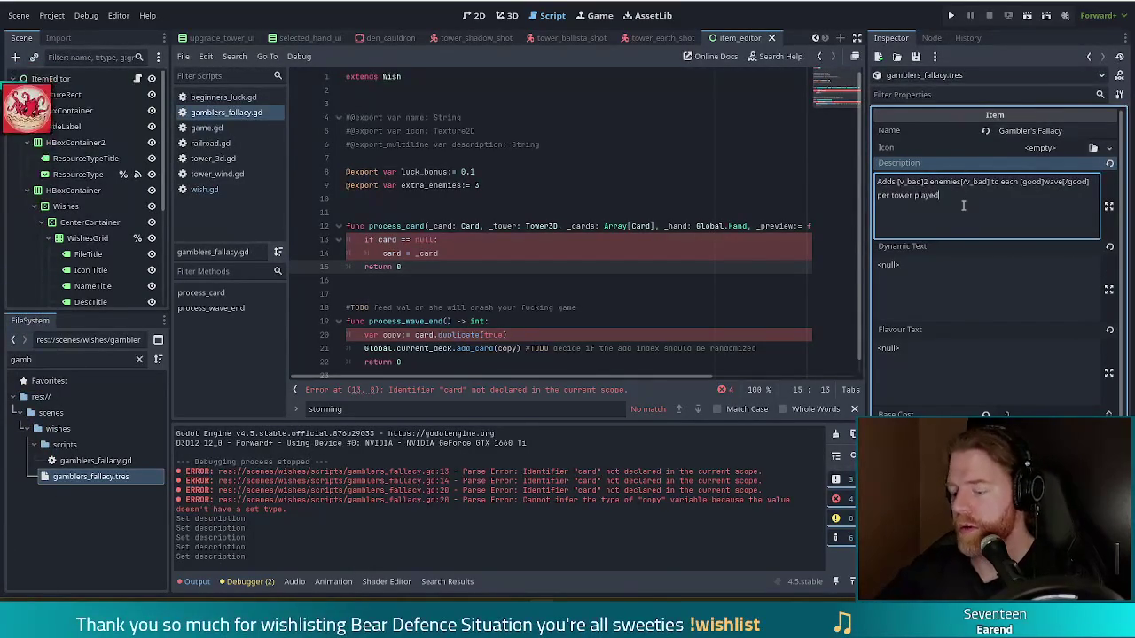
pyautogui.write('.')
pyautogui.hotkey('ctrl', 'shift', 'Left')
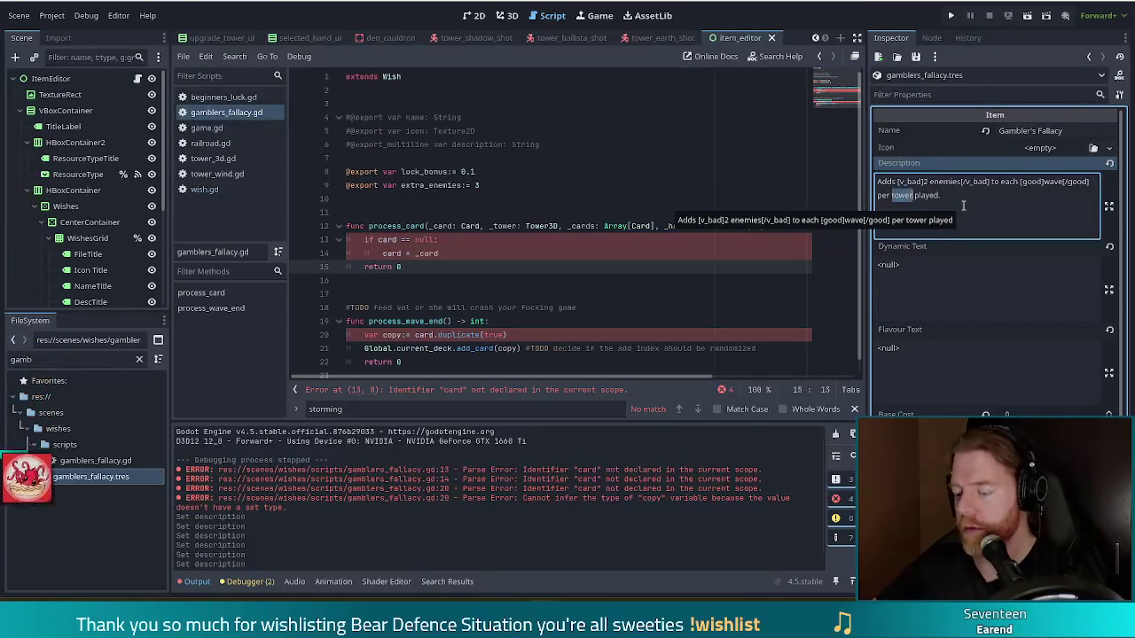
pyautogui.write('hand')
pyautogui.click(945, 211)
pyautogui.hotkey('ctrl', 's')
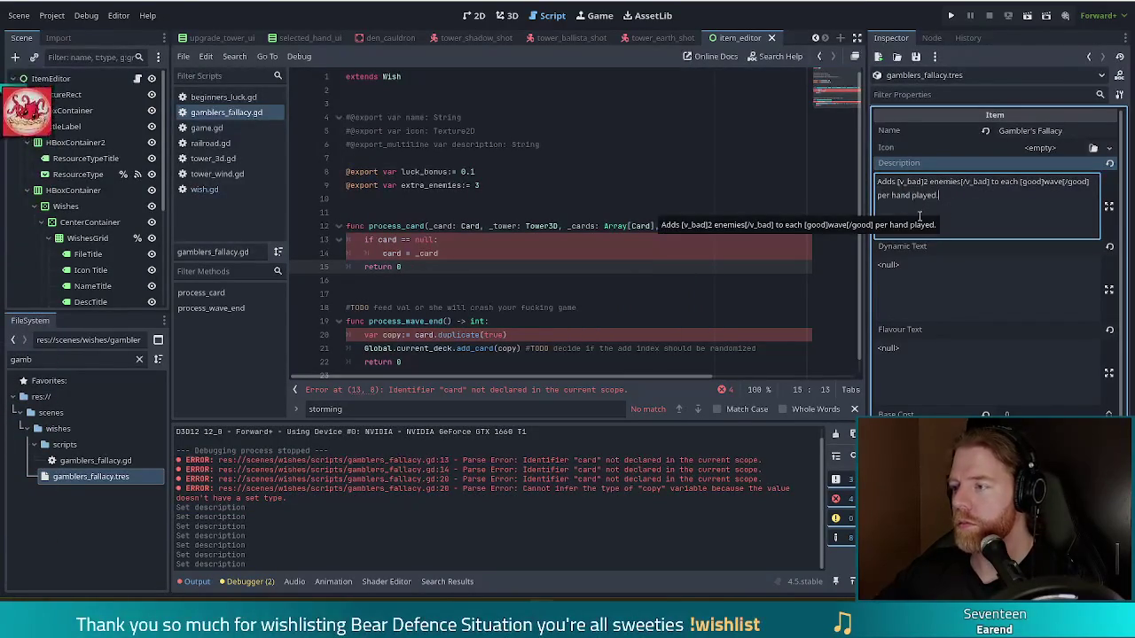
pyautogui.click(415, 261)
pyautogui.click(461, 254)
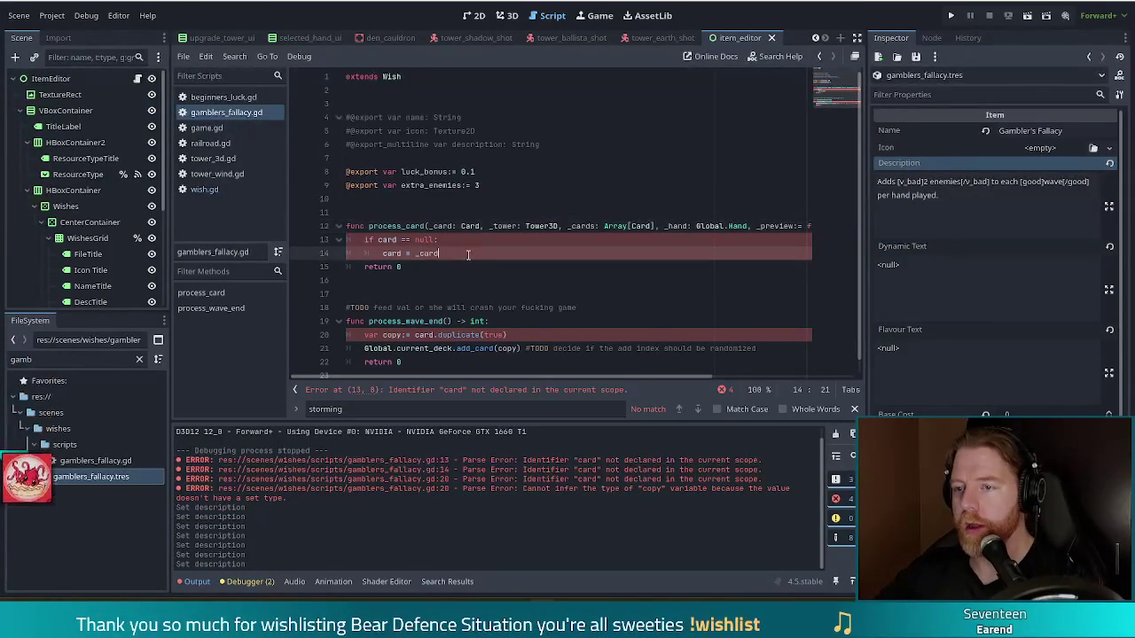
# Change the extra_enemies default on line 9 to 2 and save the script
pyautogui.click(496, 183)
pyautogui.write('2')
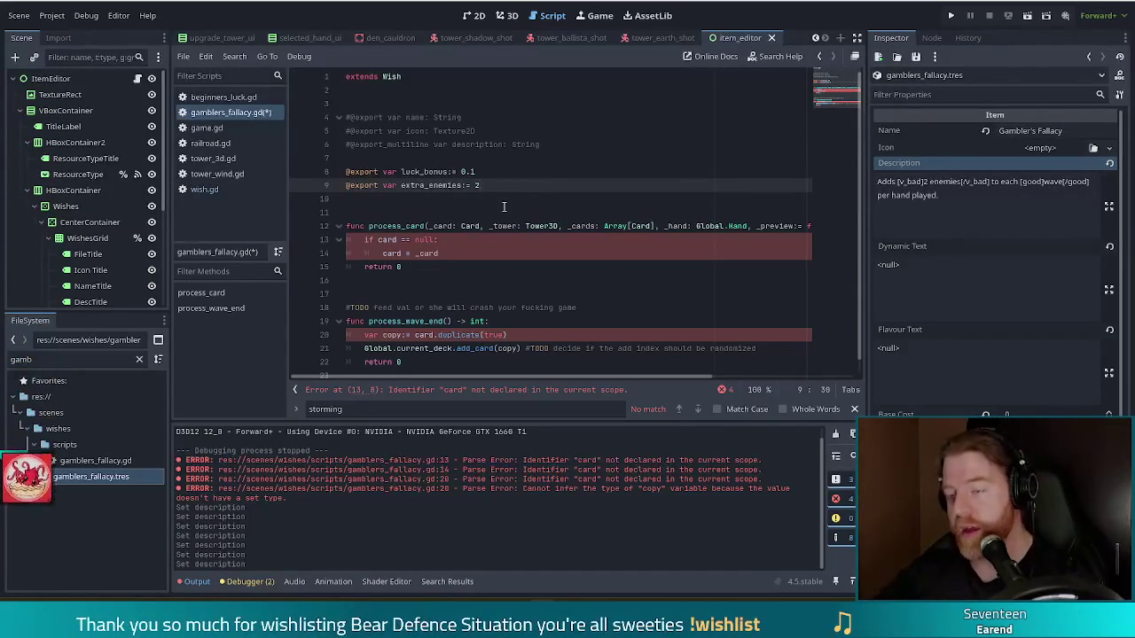
pyautogui.hotkey('ctrl', 's')
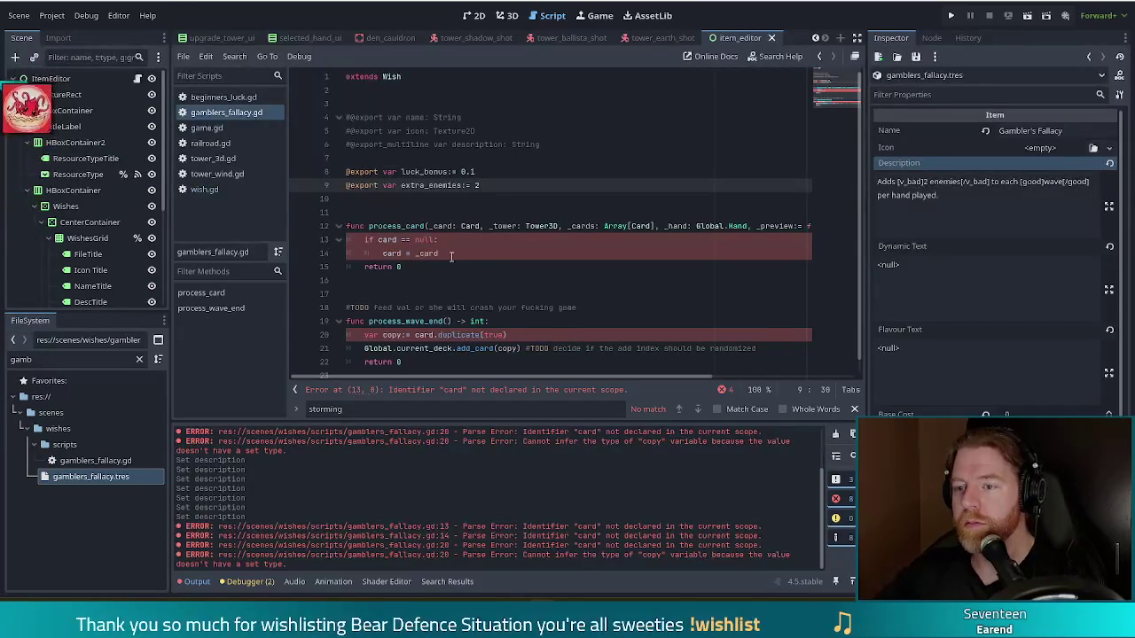
pyautogui.moveTo(476, 256); pyautogui.dragTo(361, 241)
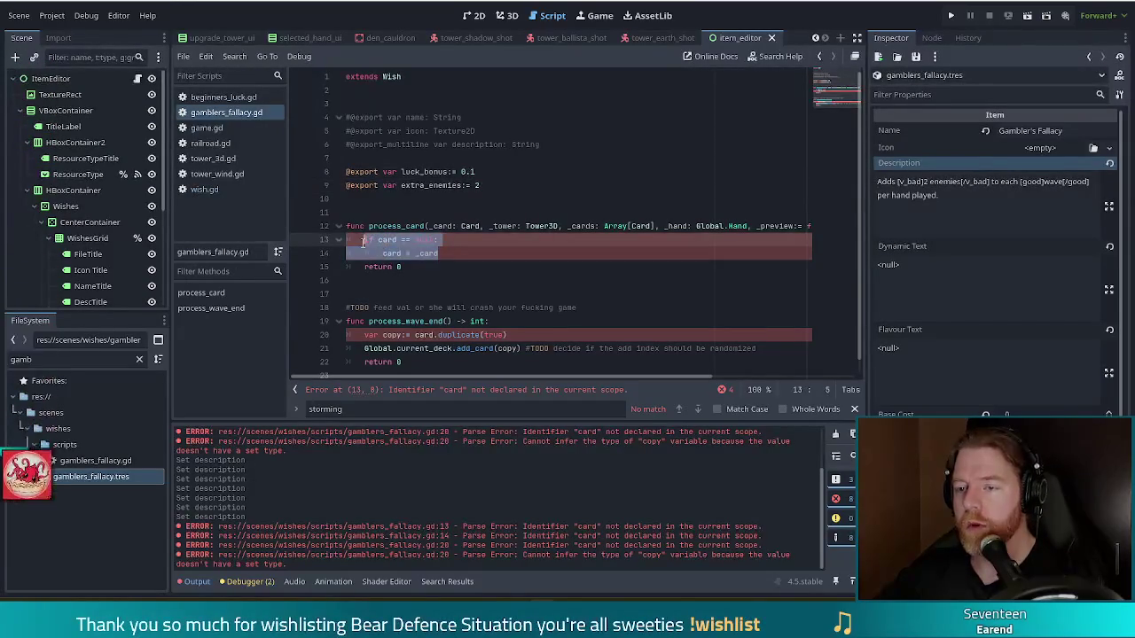
# Replace the card null-check with 'if !preview' and rename the _preview parameter to preview
pyautogui.write('if !')
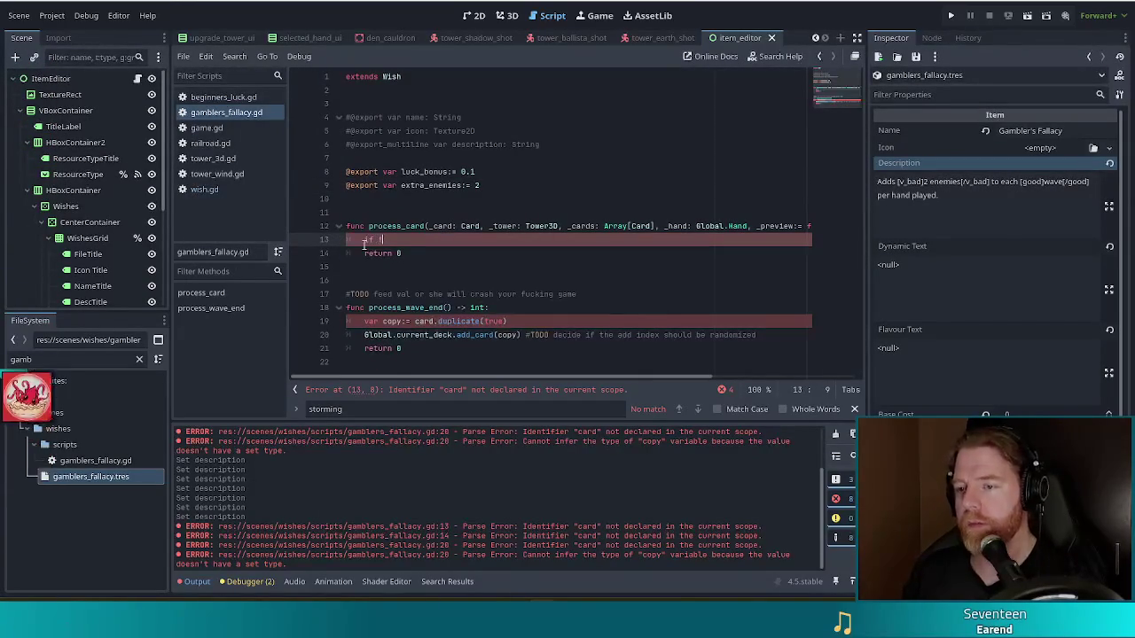
pyautogui.write('_preview')
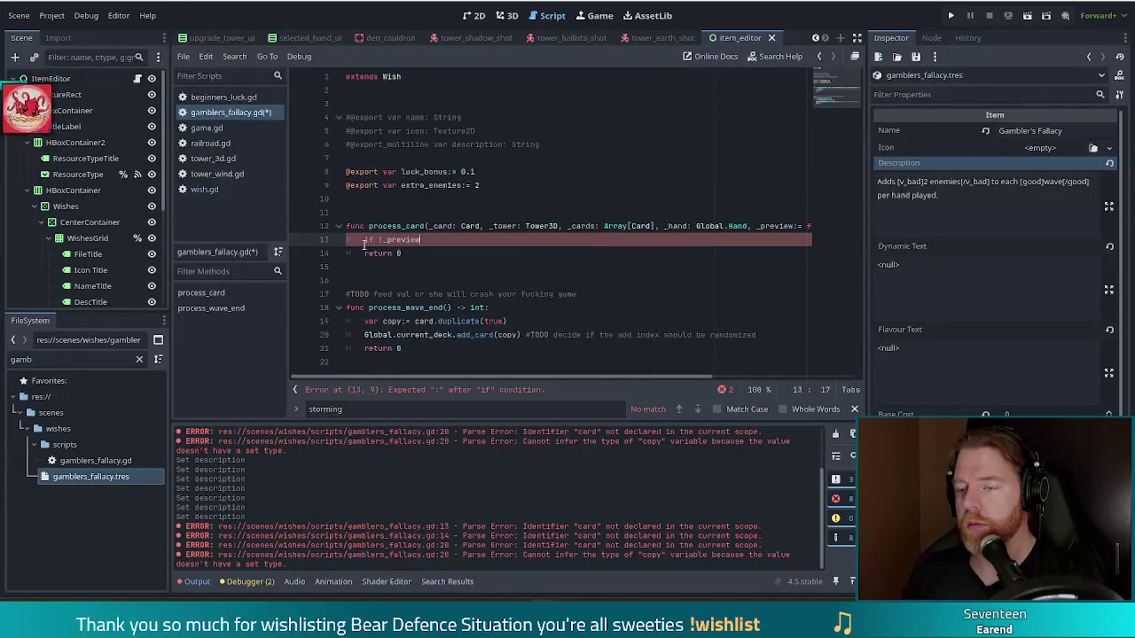
pyautogui.press('Up')
pyautogui.press('End')
pyautogui.hotkey('ctrl', 'Left')
pyautogui.hotkey('ctrl', 'Left')
pyautogui.hotkey('ctrl', 'Left')
pyautogui.hotkey('ctrl', 'Left')
pyautogui.hotkey('ctrl', 'Left')
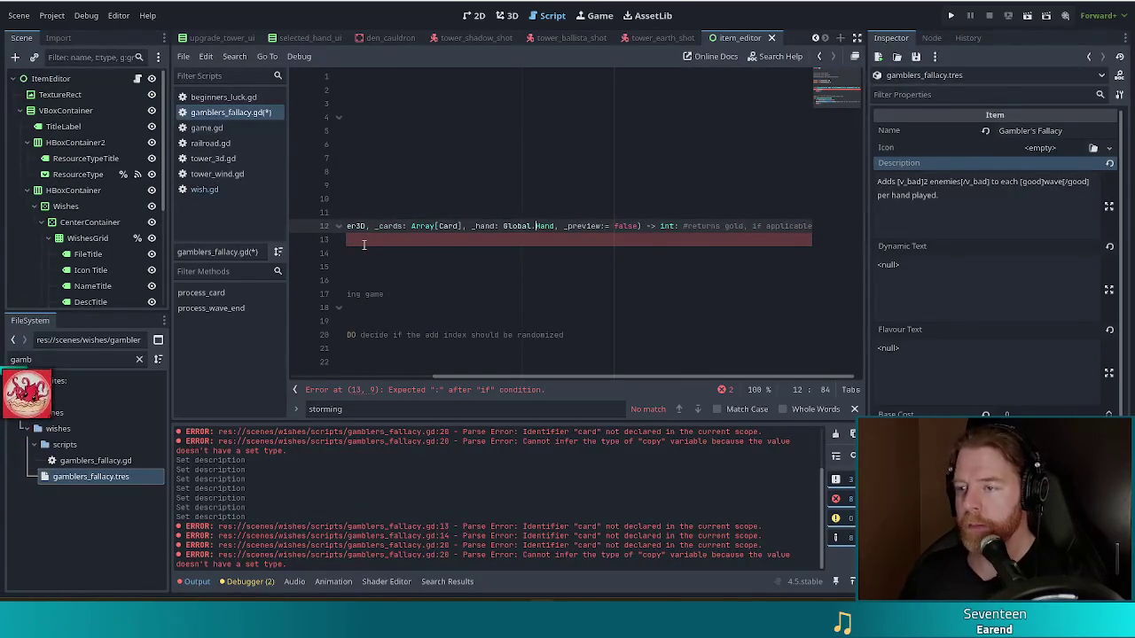
pyautogui.press('Delete')
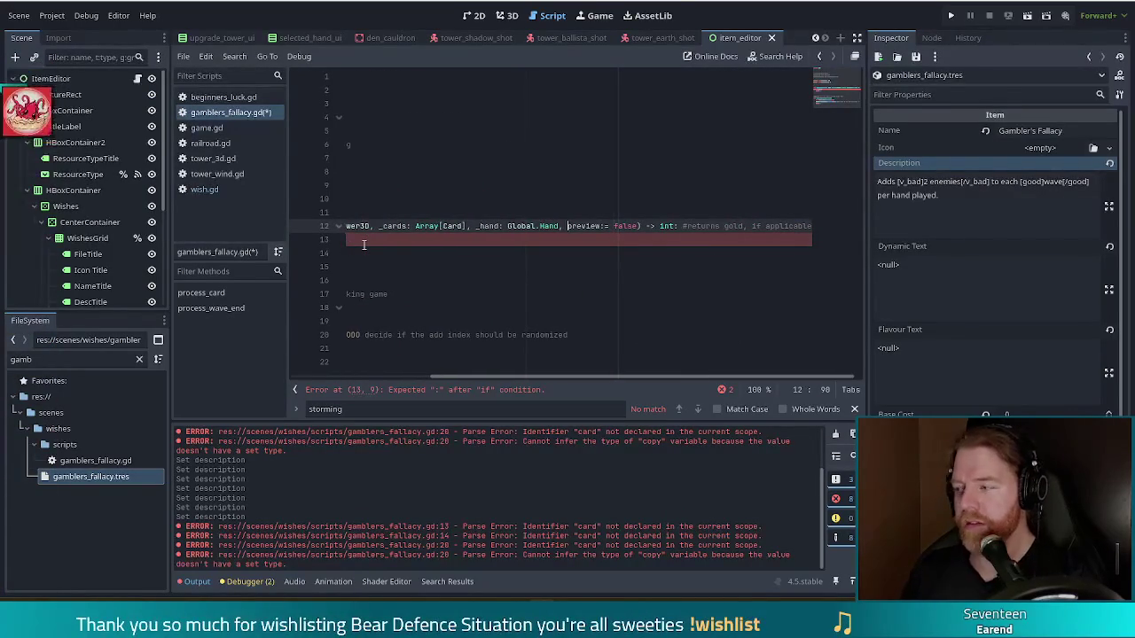
pyautogui.hotkey('ctrl', 's')
# End the if line with a colon and start an indented line inside the block
pyautogui.moveTo(636, 378); pyautogui.dragTo(497, 376)
pyautogui.click(438, 241)
pyautogui.write(':')
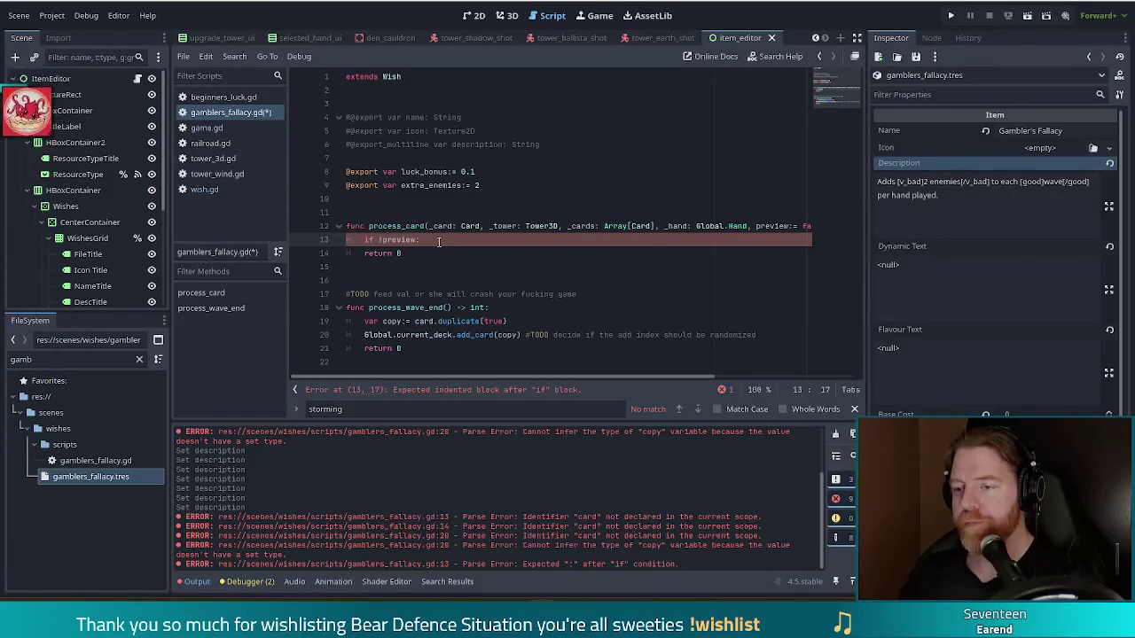
pyautogui.press('Return')
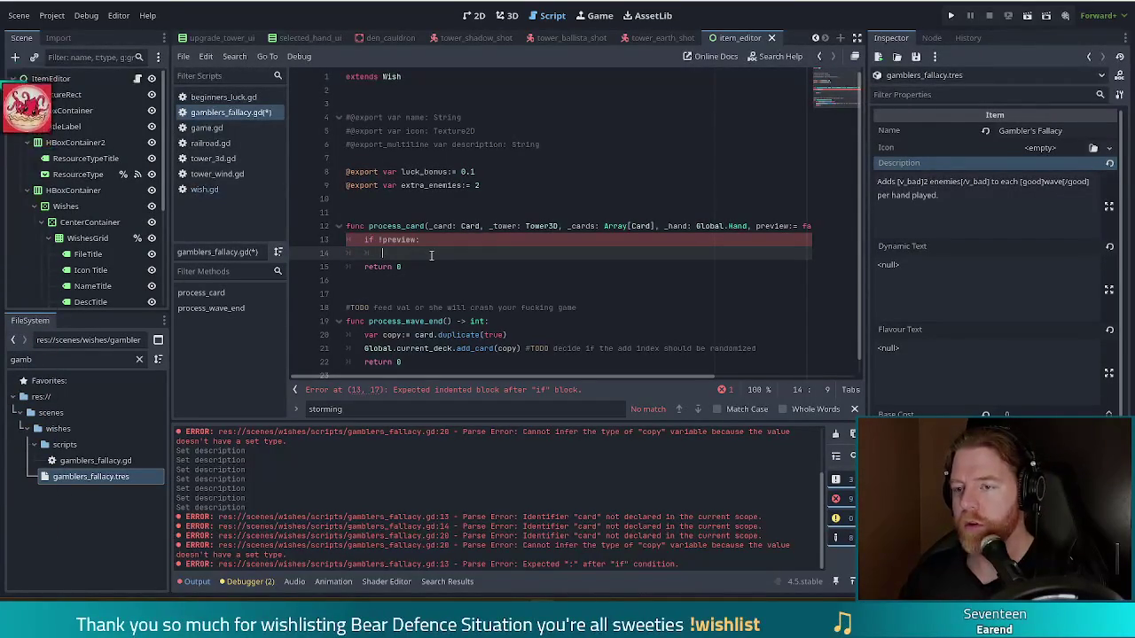
# Paste the units_extra.append(create_unit(wave_enemy_type)) line on line 14, fix indentation, and prefix it with Global.game
pyautogui.write('Global.game.')
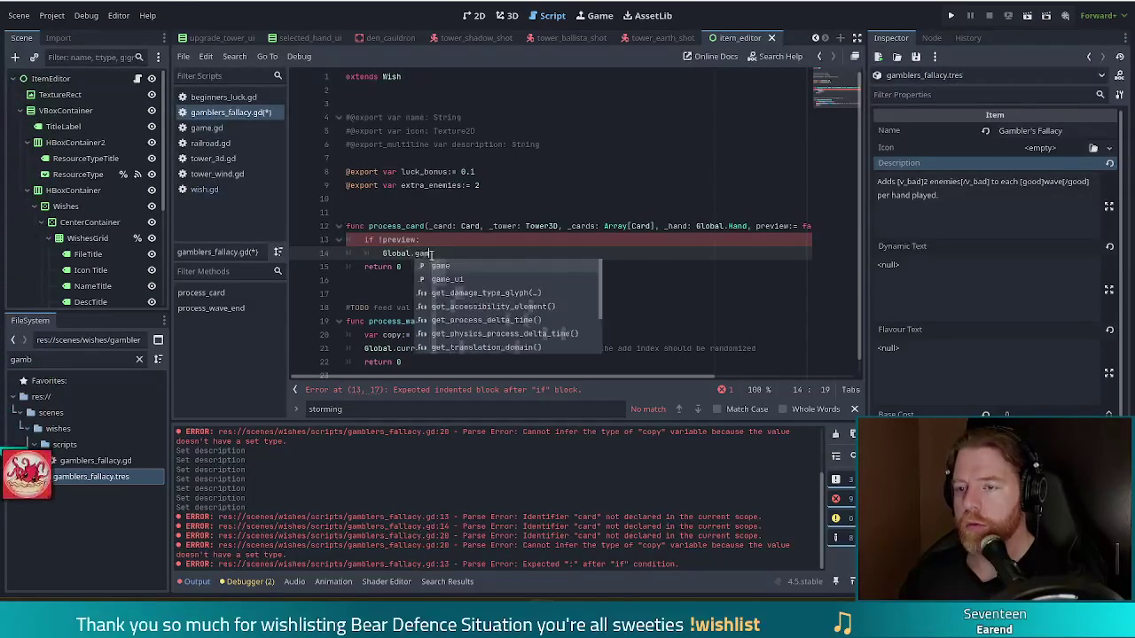
pyautogui.write('board.se')
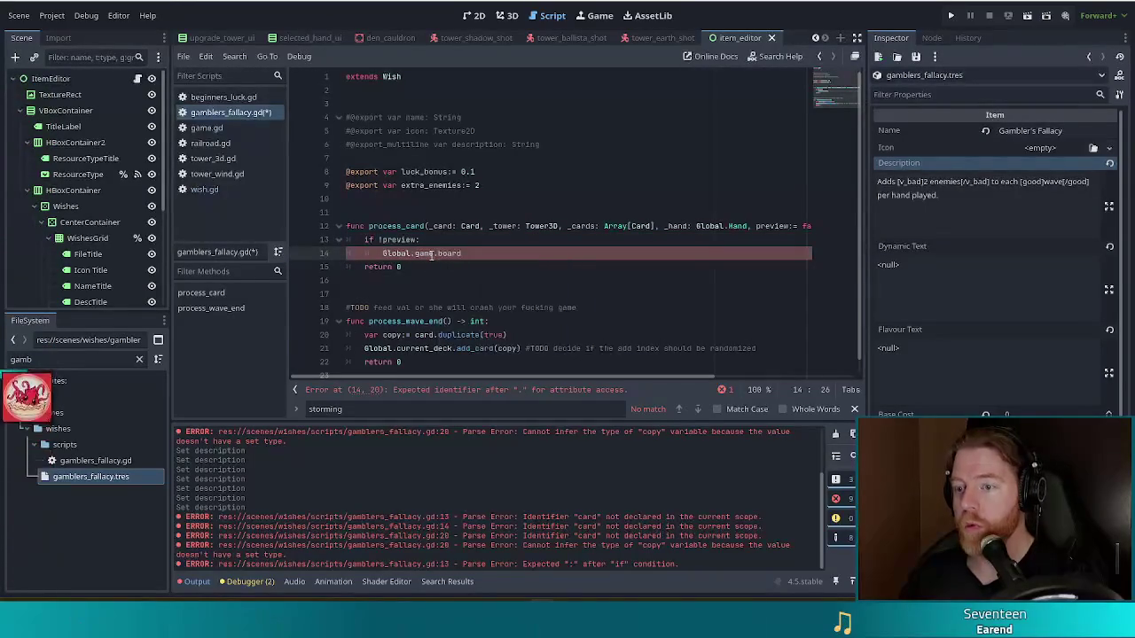
pyautogui.press('BackSpace')
pyautogui.write('pa')
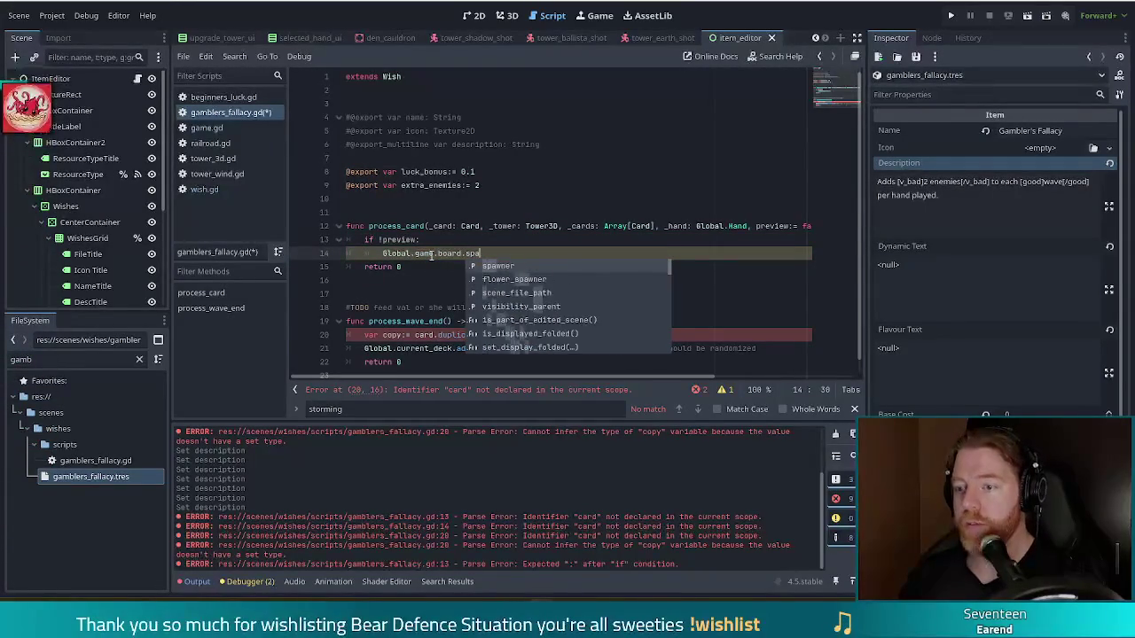
pyautogui.press('Escape')
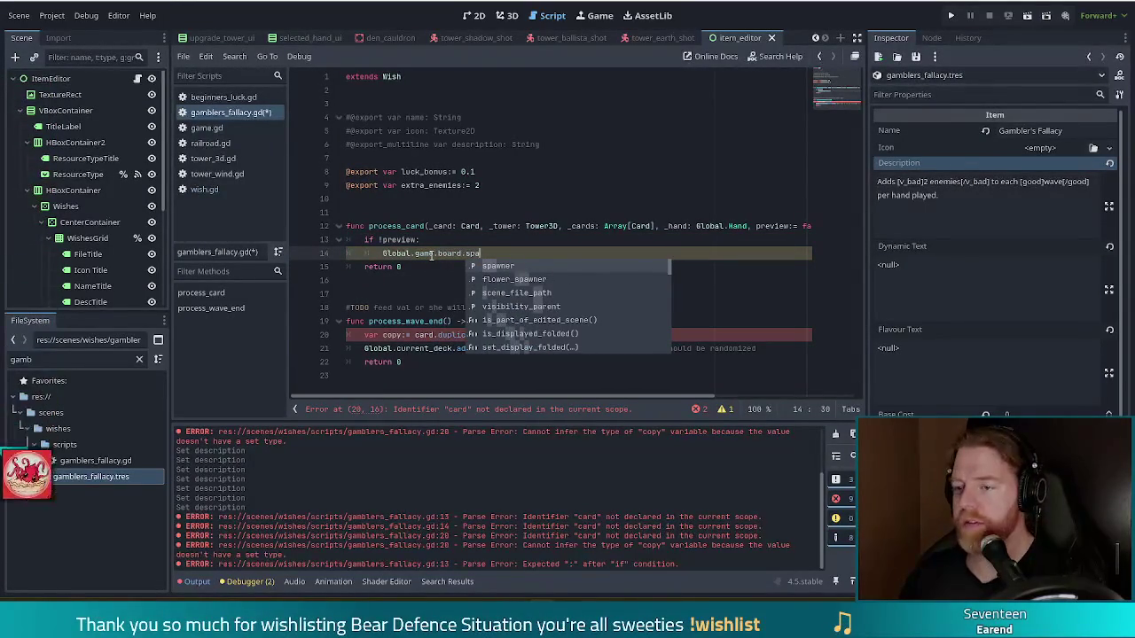
pyautogui.hotkey('ctrl', 'z')
pyautogui.hotkey('ctrl', 'z')
pyautogui.hotkey('ctrl', 'z')
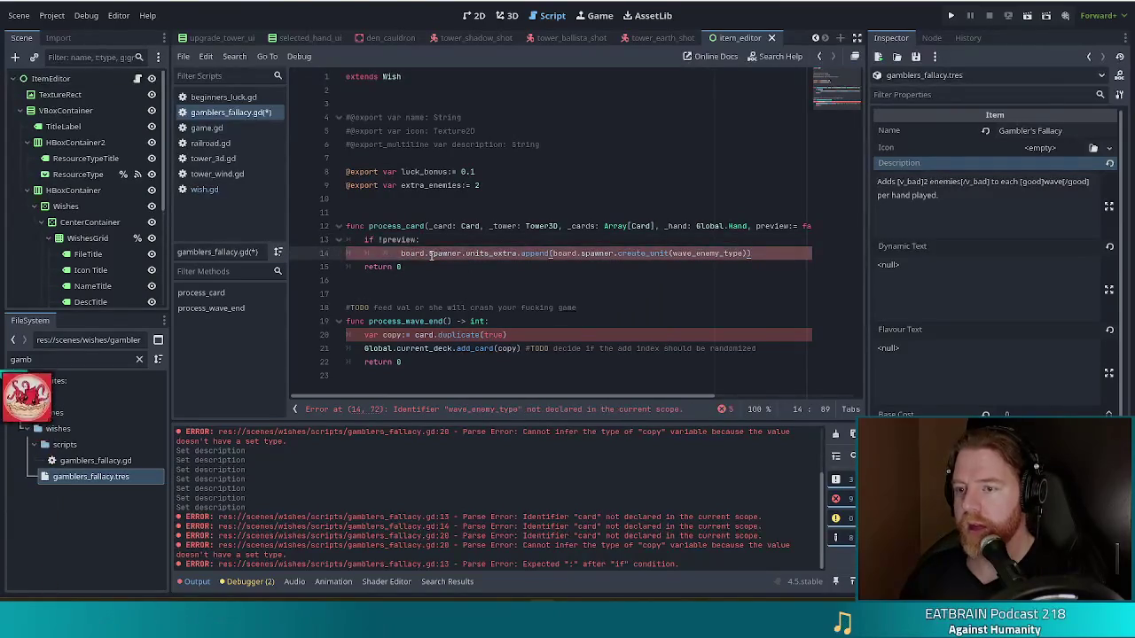
pyautogui.press('Home')
pyautogui.press('BackSpace')
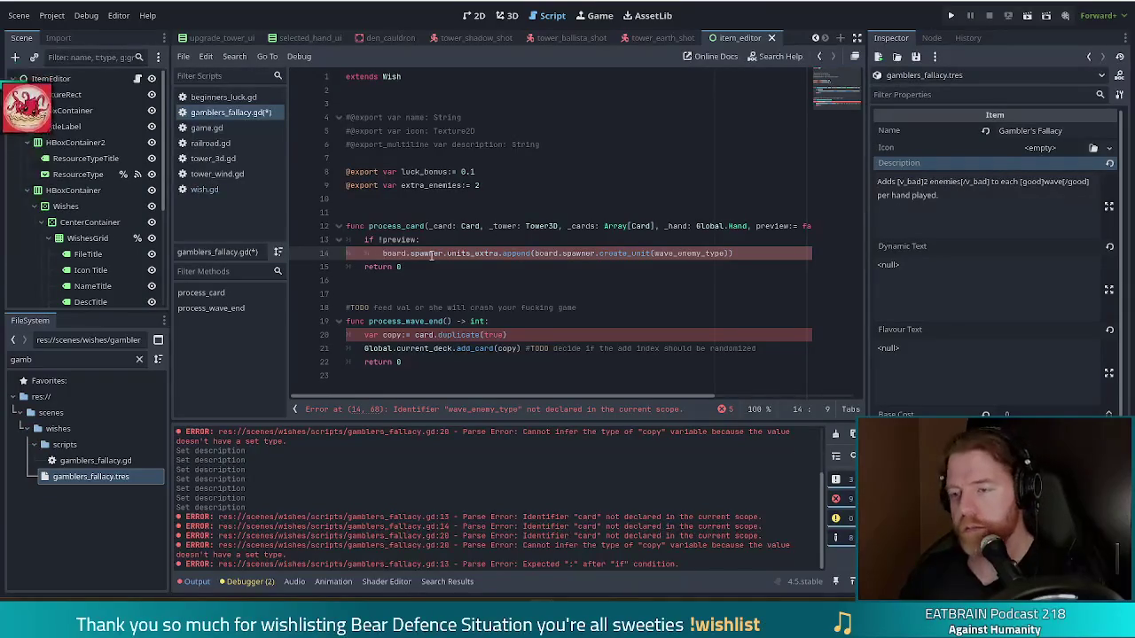
pyautogui.write('Global.game')
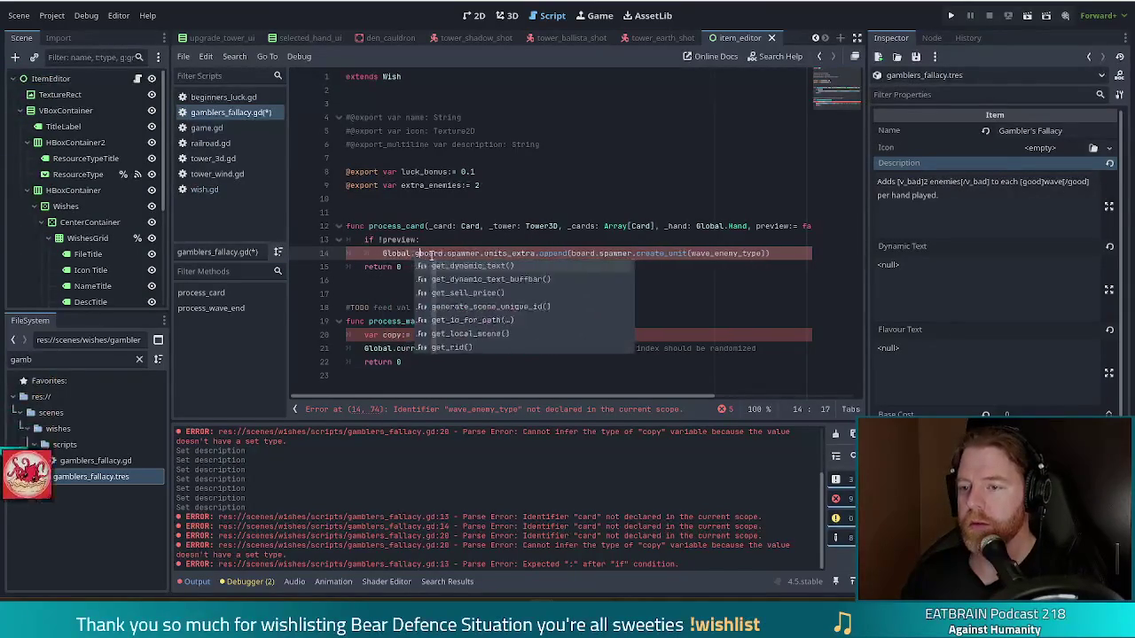
pyautogui.write('.')
pyautogui.press('Escape')
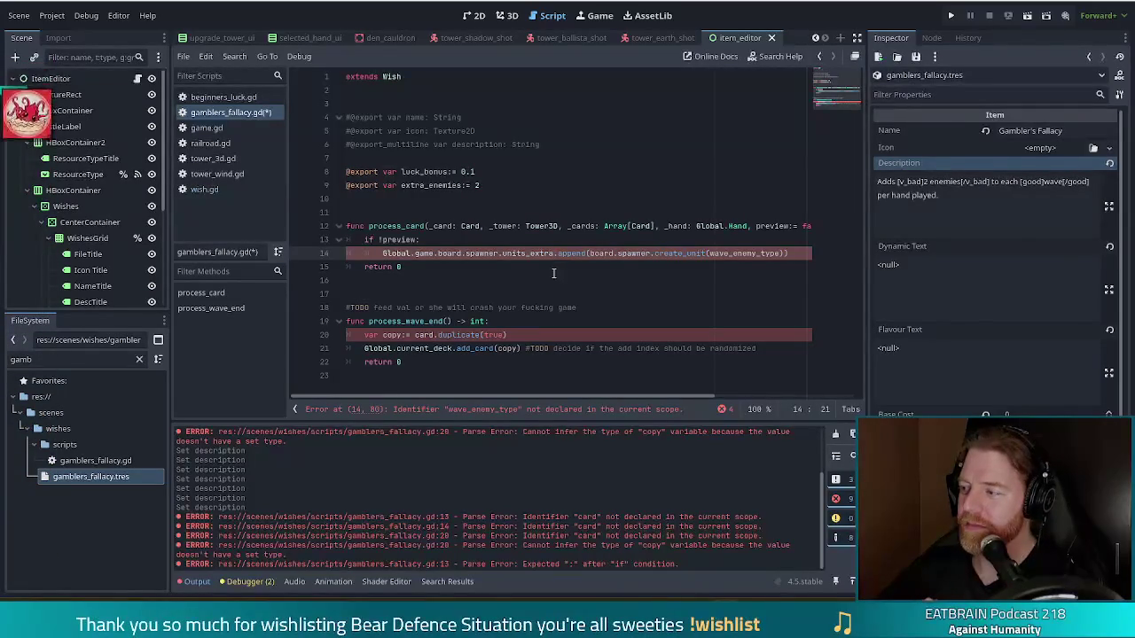
pyautogui.click(480, 254)
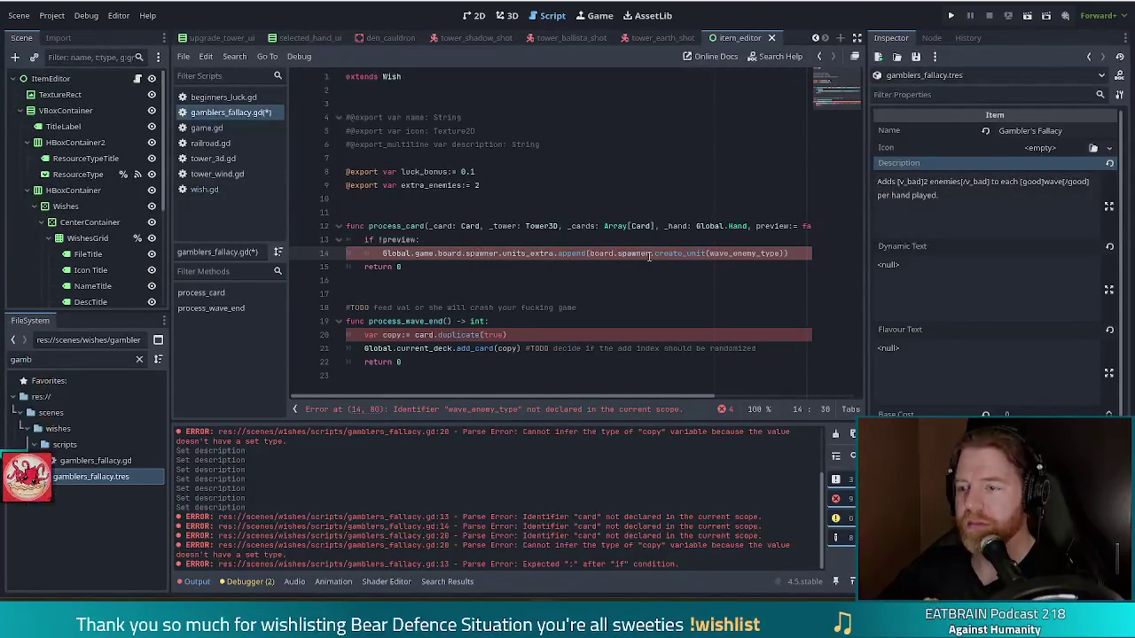
# Split the append call onto line 15, pass Global.game.wave_enemy_type to create_unit, and save
pyautogui.click(711, 254)
pyautogui.press('Left')
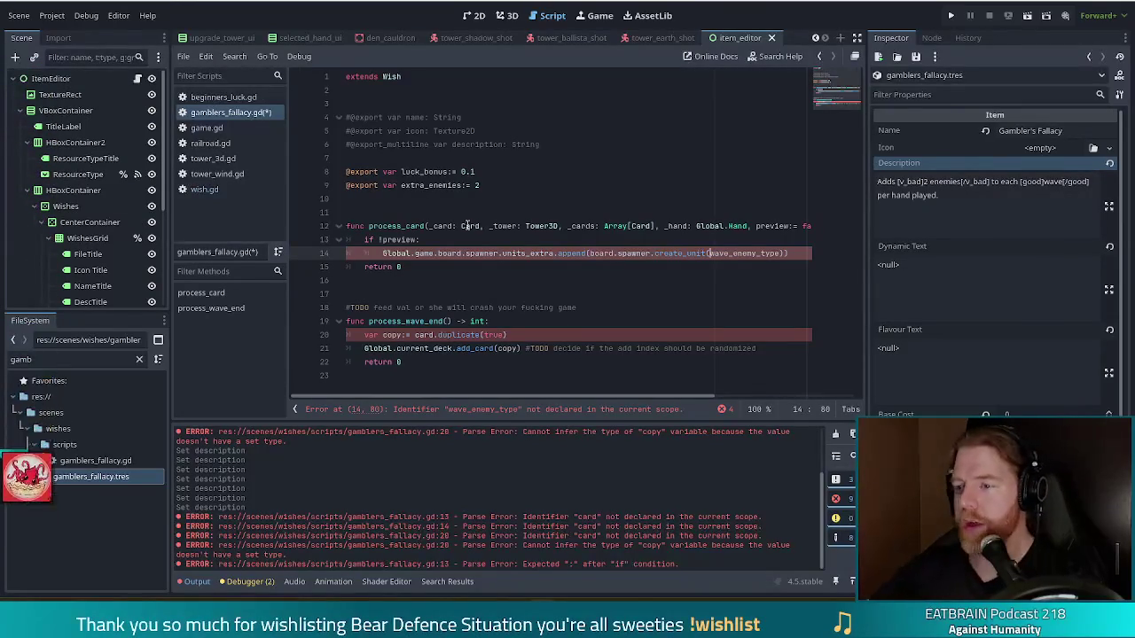
pyautogui.press('Left')
pyautogui.press('Left')
pyautogui.press('Left')
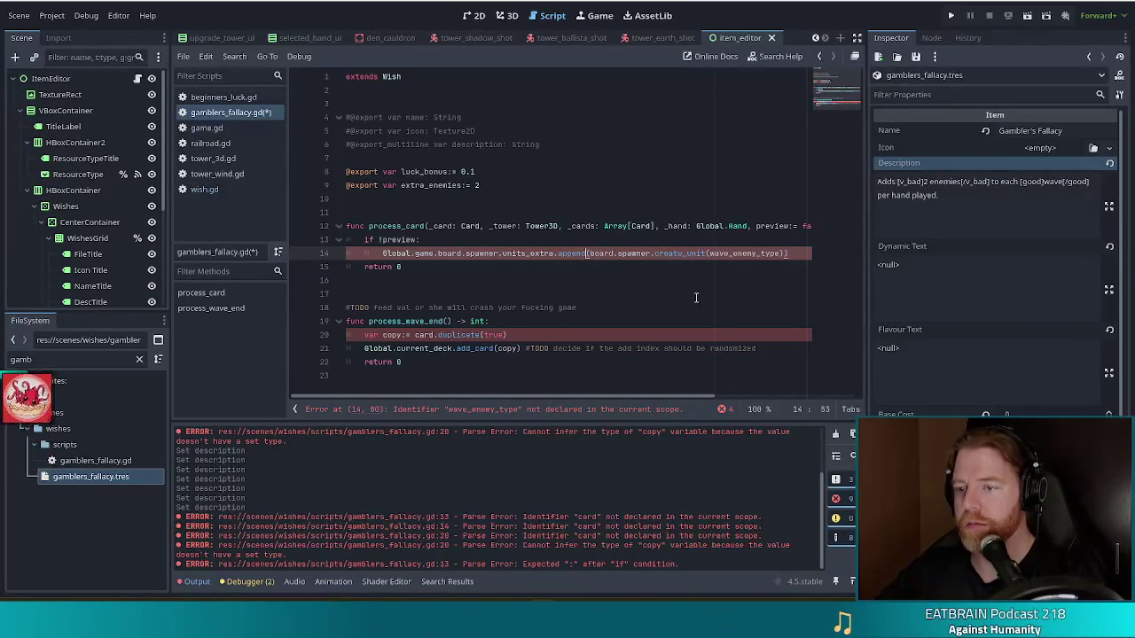
pyautogui.press('Return')
pyautogui.write('Global.')
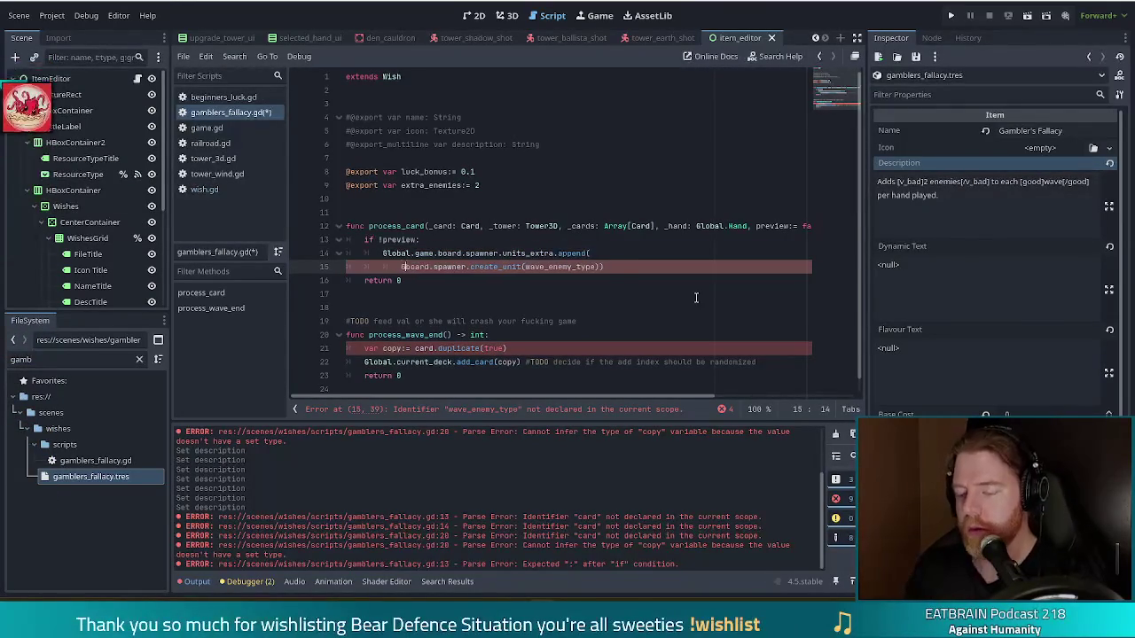
pyautogui.write('game.')
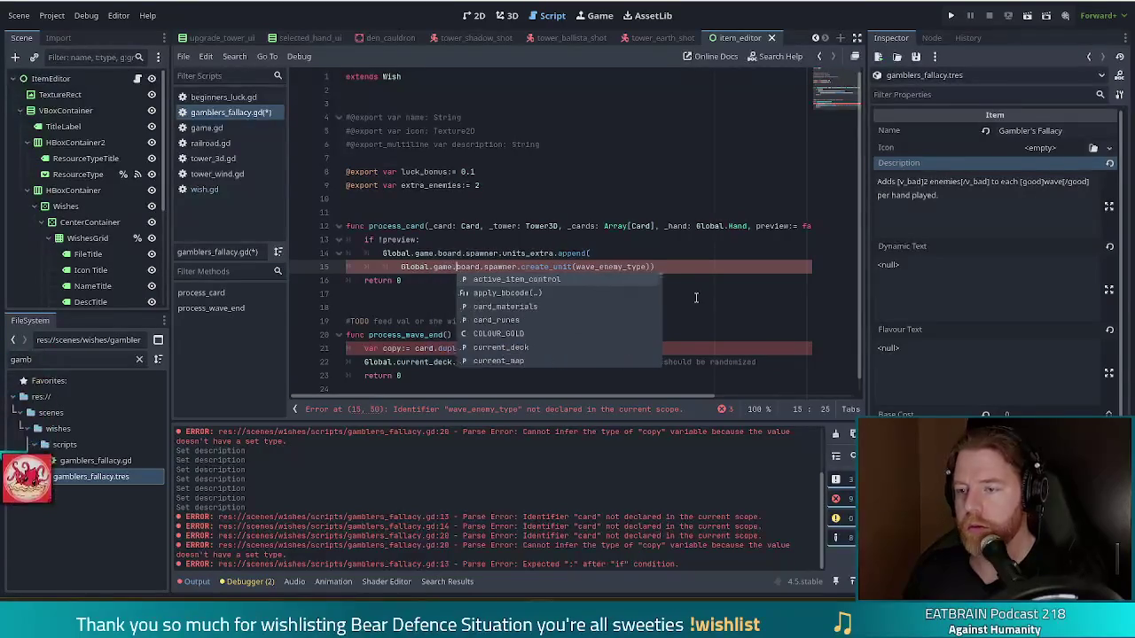
pyautogui.press('Right')
pyautogui.press('Right')
pyautogui.press('Right')
pyautogui.write('Global.game.boa')
pyautogui.press('BackSpace')
pyautogui.press('BackSpace')
pyautogui.write('game.')
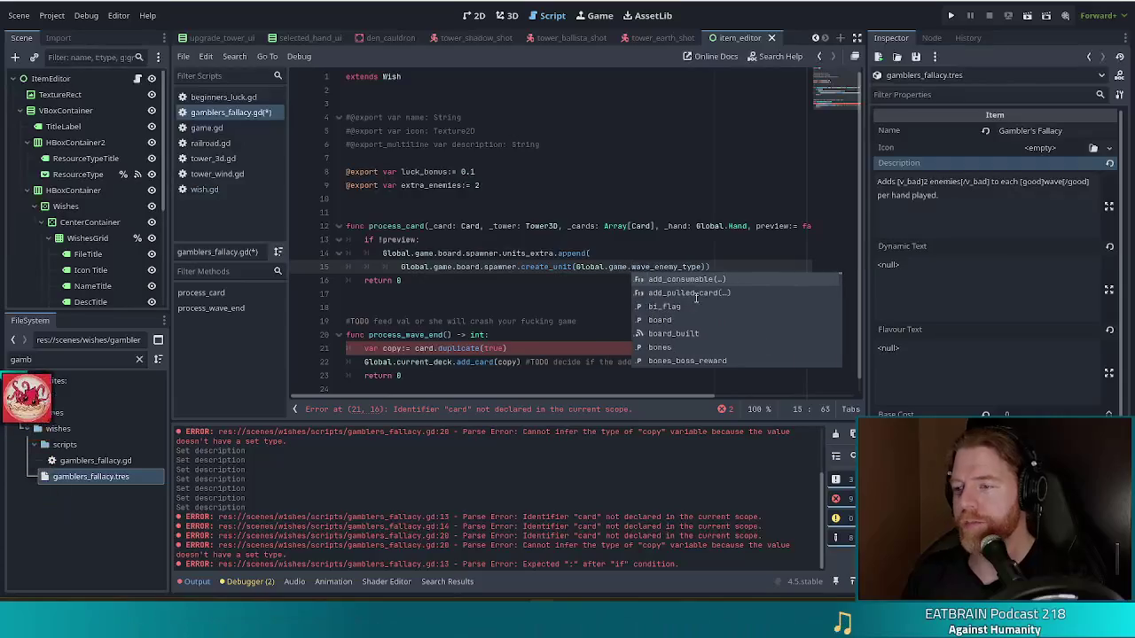
pyautogui.hotkey('ctrl', 's')
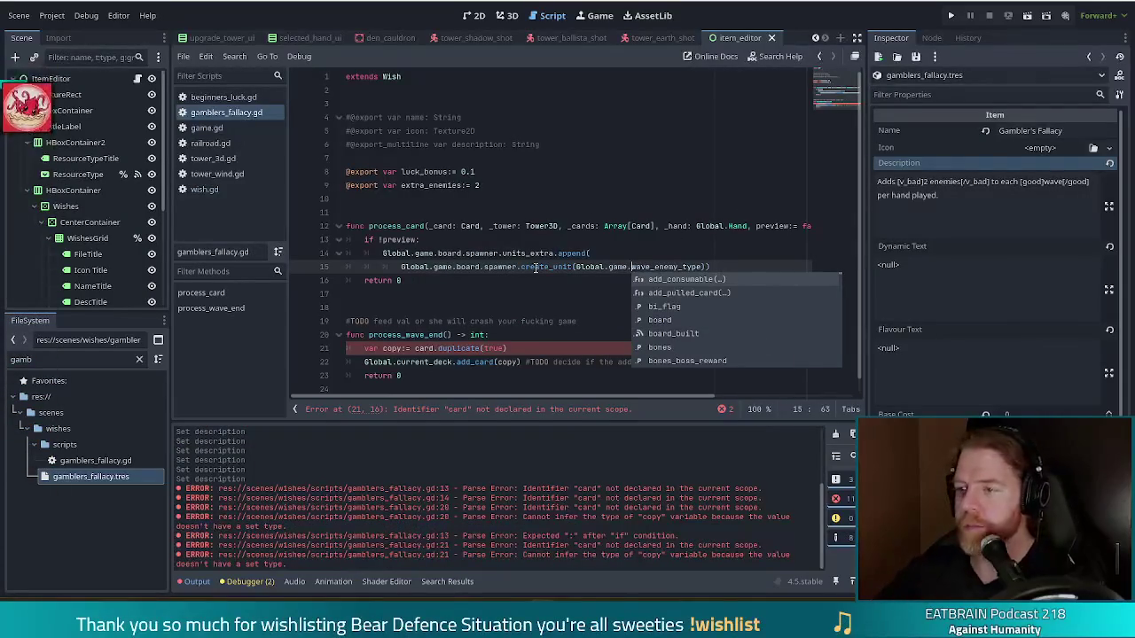
pyautogui.click(536, 263)
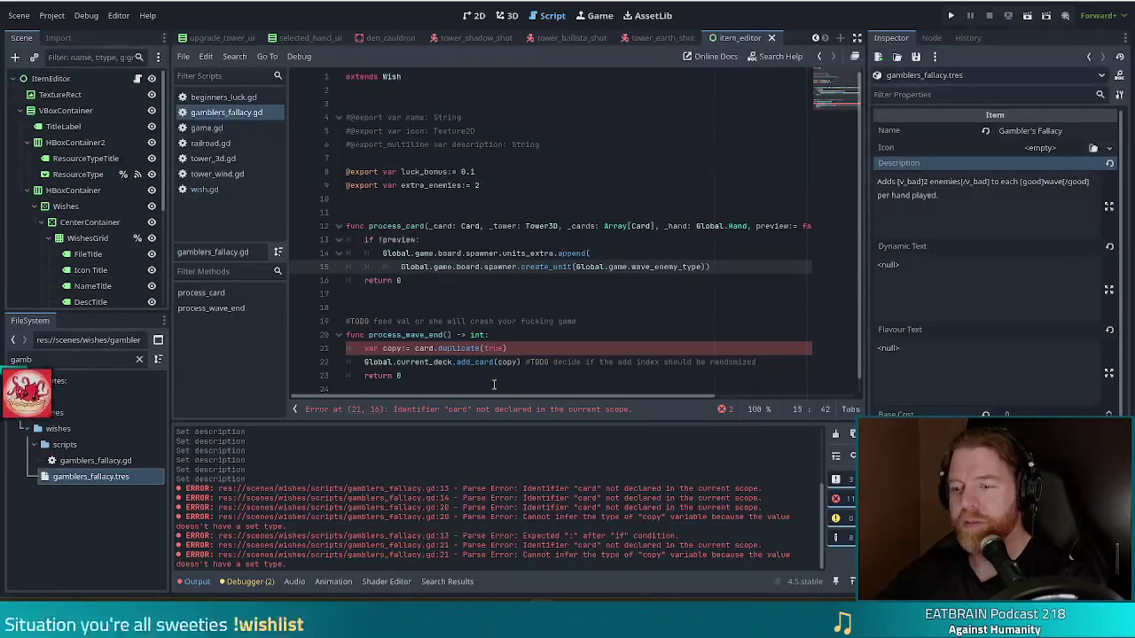
# Rename process_card to process_hand with first parameter _cards: Array[Card], and save
pyautogui.click(417, 254)
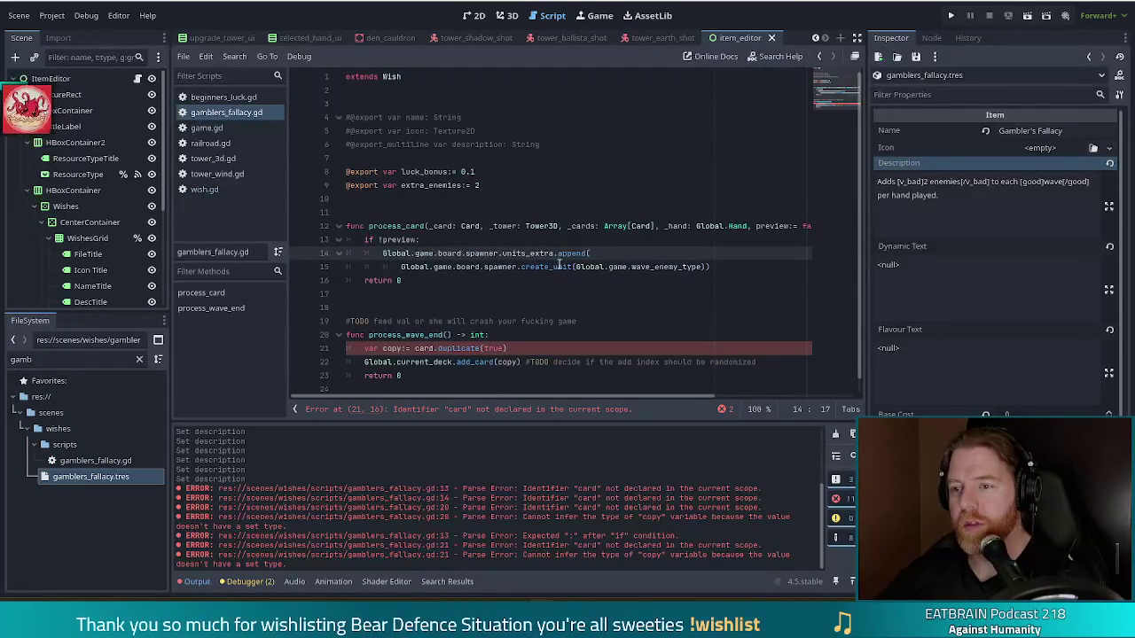
pyautogui.click(428, 226)
pyautogui.press('BackSpace')
pyautogui.press('BackSpace')
pyautogui.press('BackSpace')
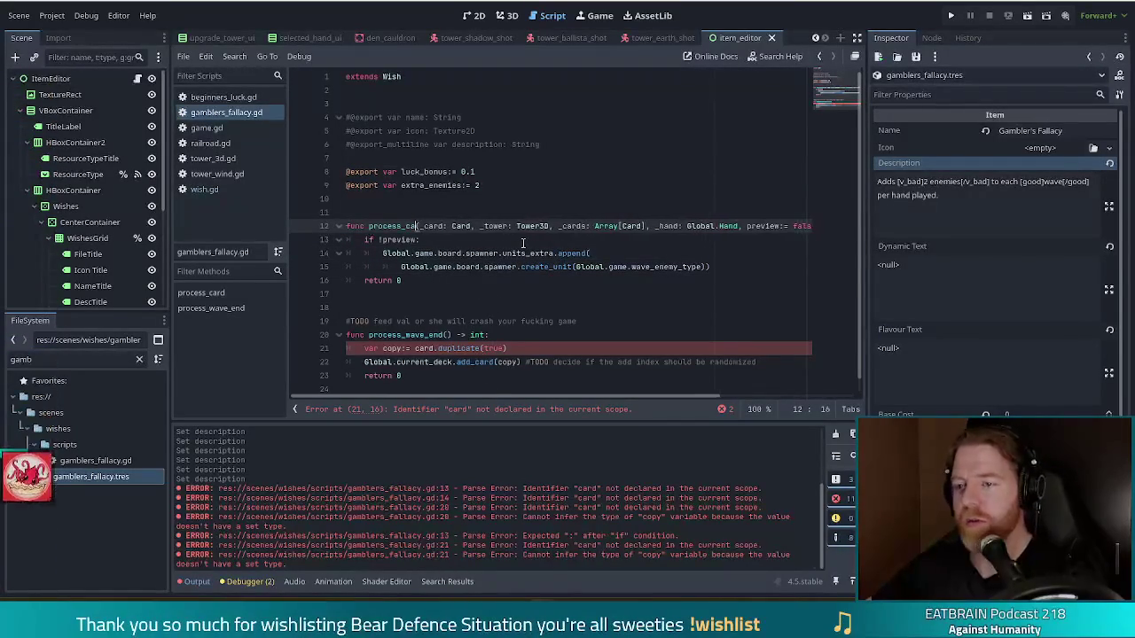
pyautogui.write('ha')
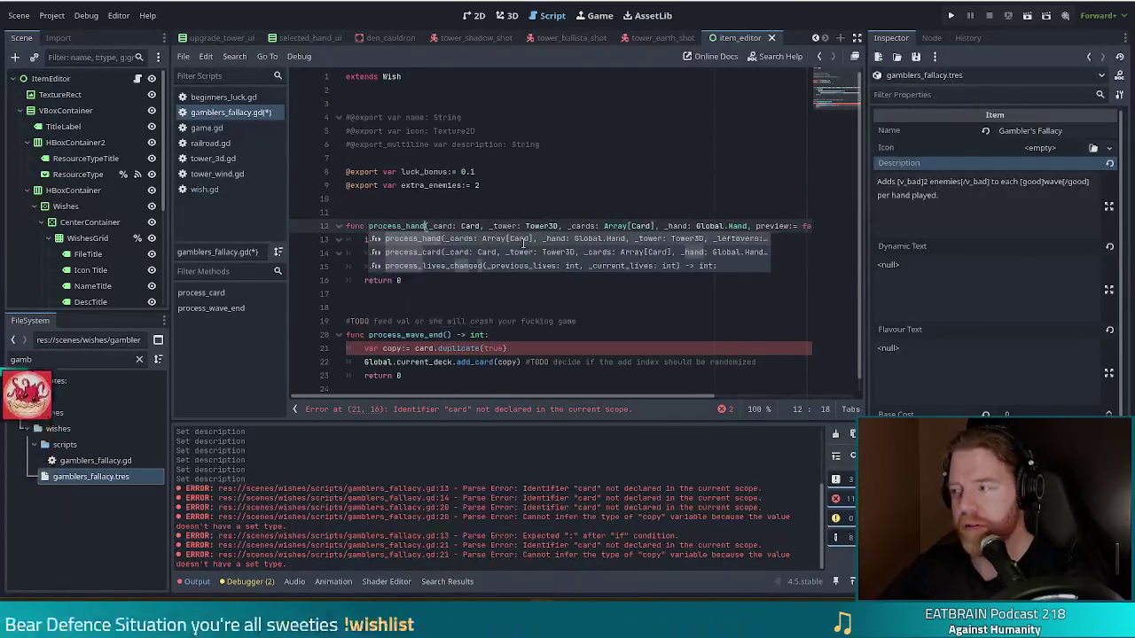
pyautogui.write('nd')
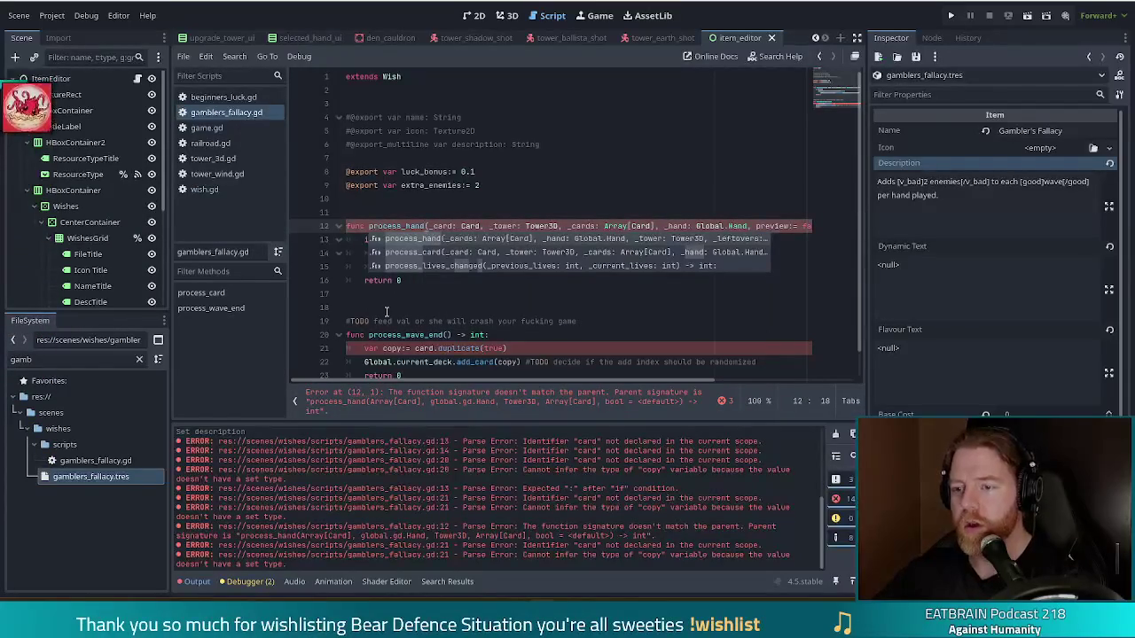
pyautogui.click(455, 226)
pyautogui.write('s')
pyautogui.doubleClick(475, 226)
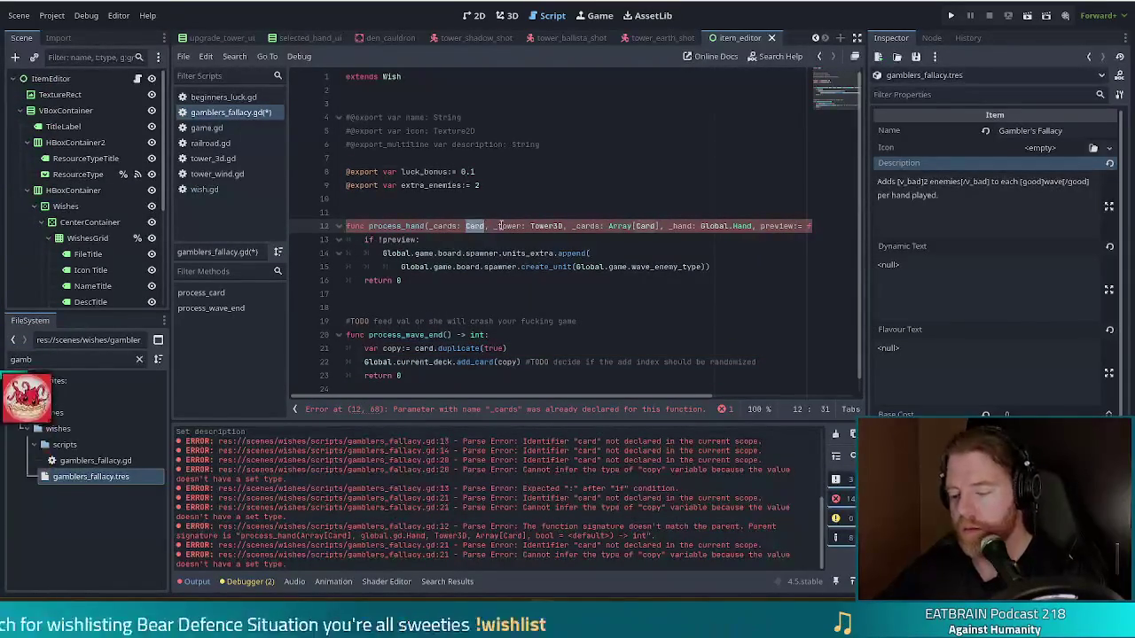
pyautogui.write('Array[Card], _han')
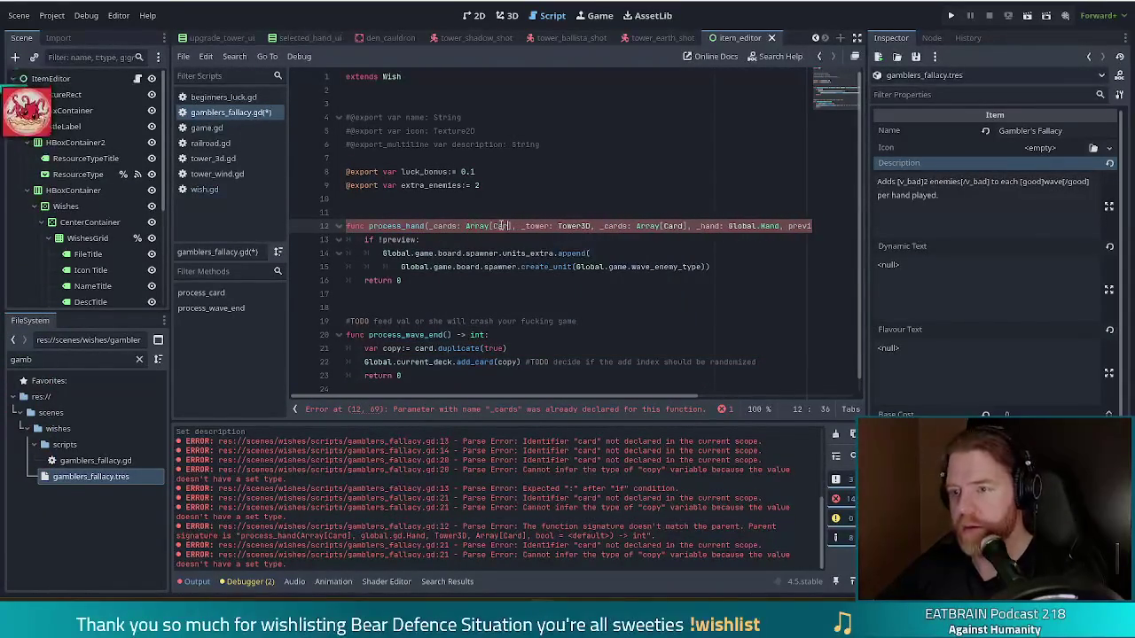
pyautogui.write('d')
pyautogui.hotkey('ctrl', 's')
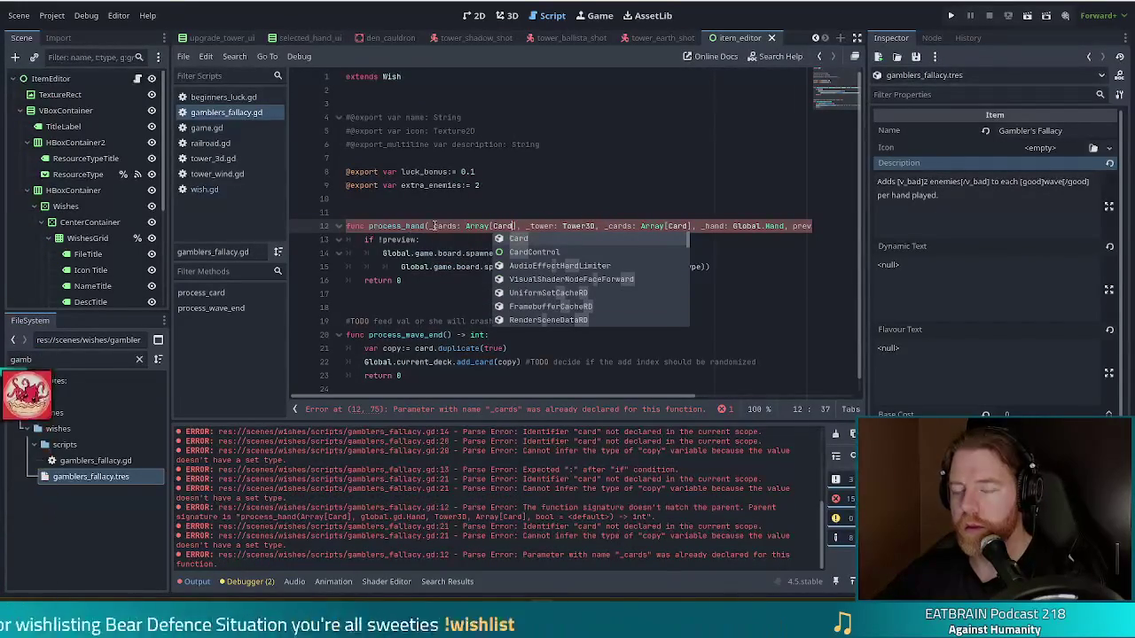
# Delete the duplicate _cards parameter from the process_hand signature on line 12
pyautogui.click(417, 253)
pyautogui.moveTo(604, 226); pyautogui.dragTo(691, 226)
pyautogui.press('BackSpace')
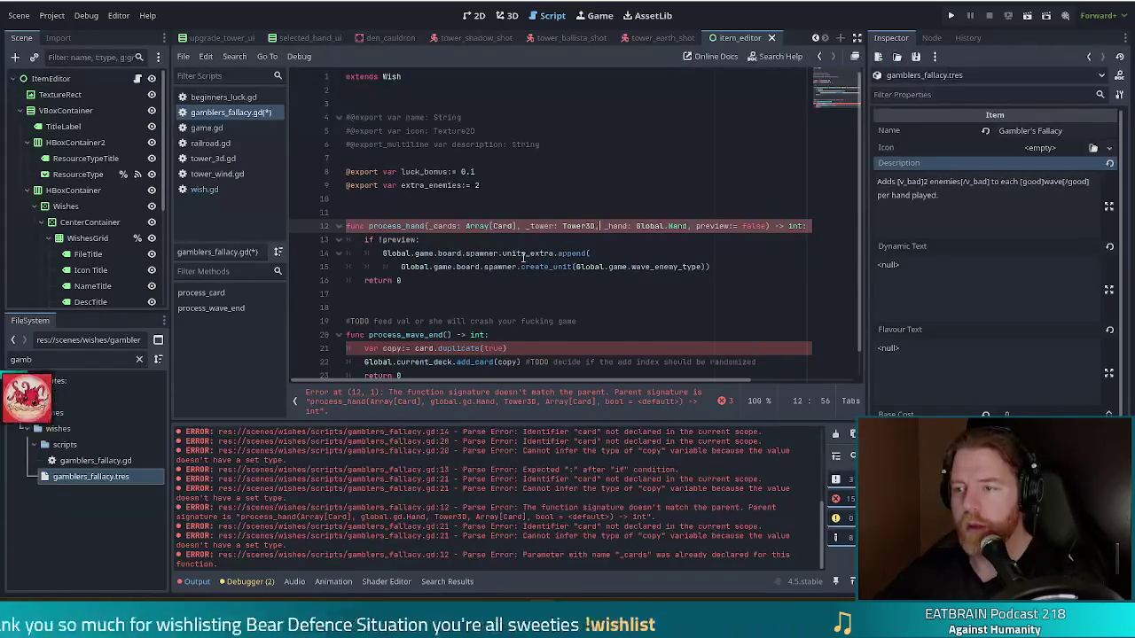
pyautogui.click(521, 253)
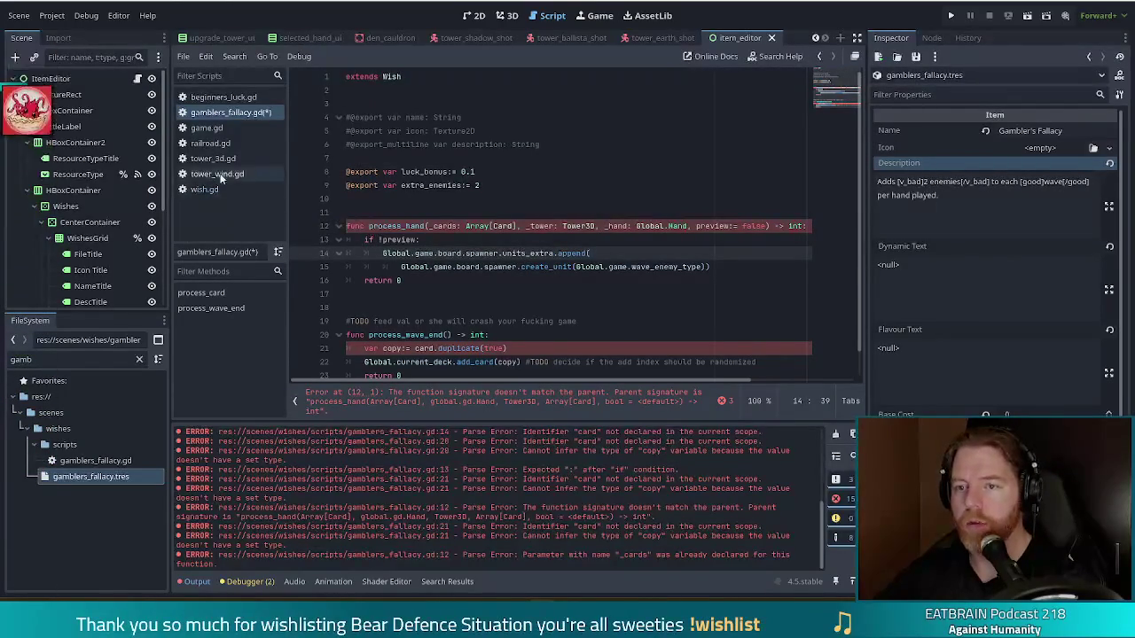
# Copy the process_hand signature from wish.gd and paste it over line 12 of gamblers_fallacy.gd
pyautogui.click(244, 192)
pyautogui.click(492, 241)
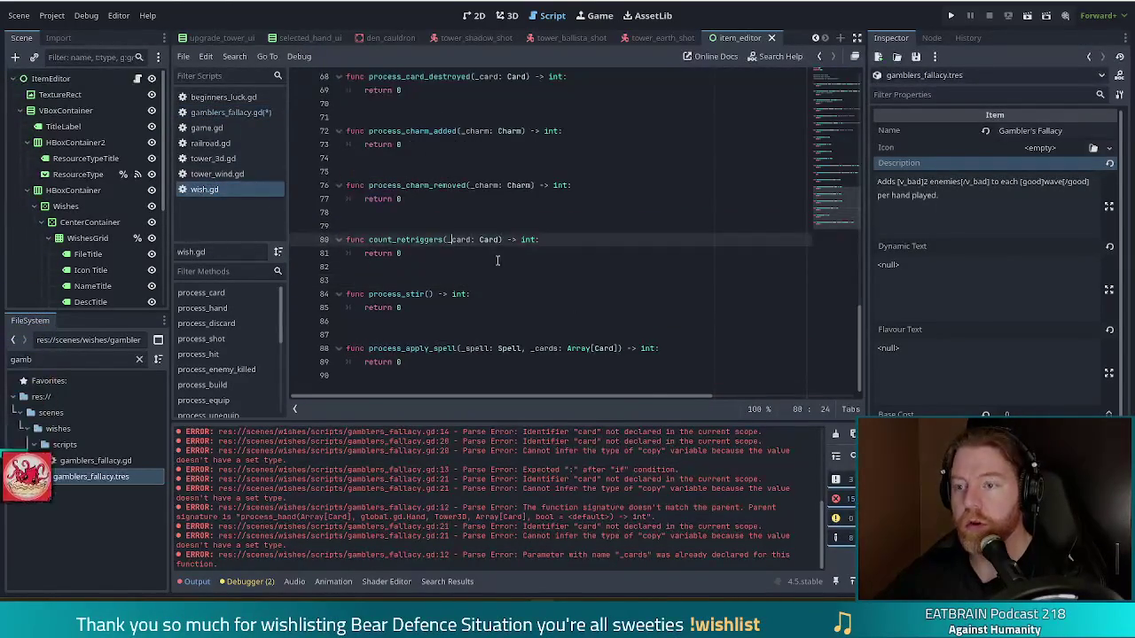
pyautogui.scroll(12, 501, 266)
pyautogui.scroll(9, 500, 278)
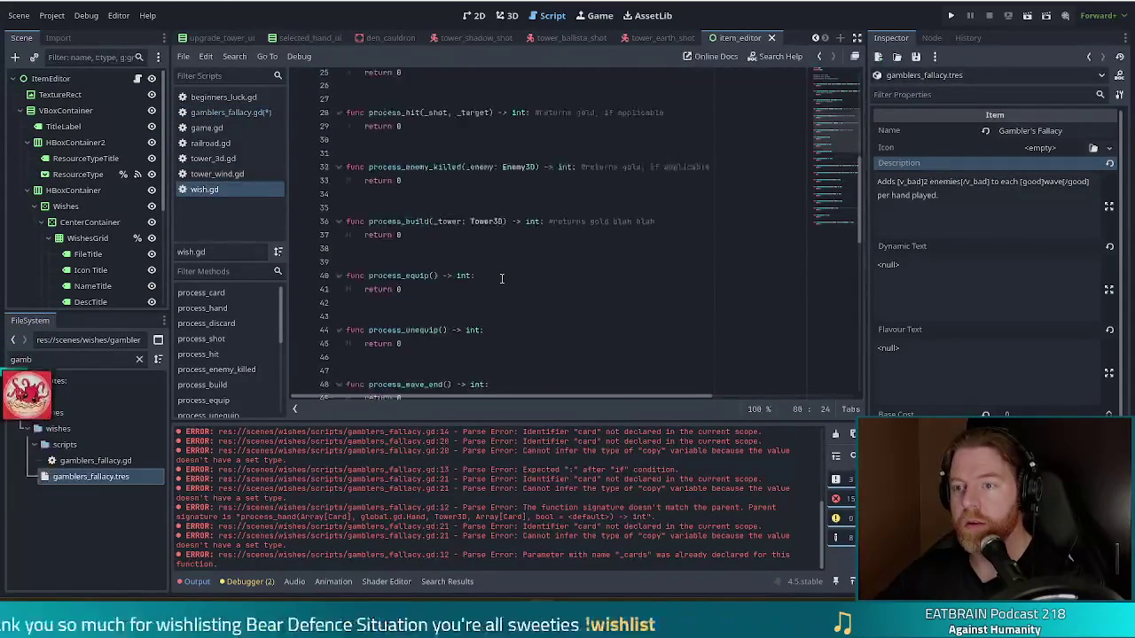
pyautogui.tripleClick(368, 180)
pyautogui.hotkey('shift', 'Up')
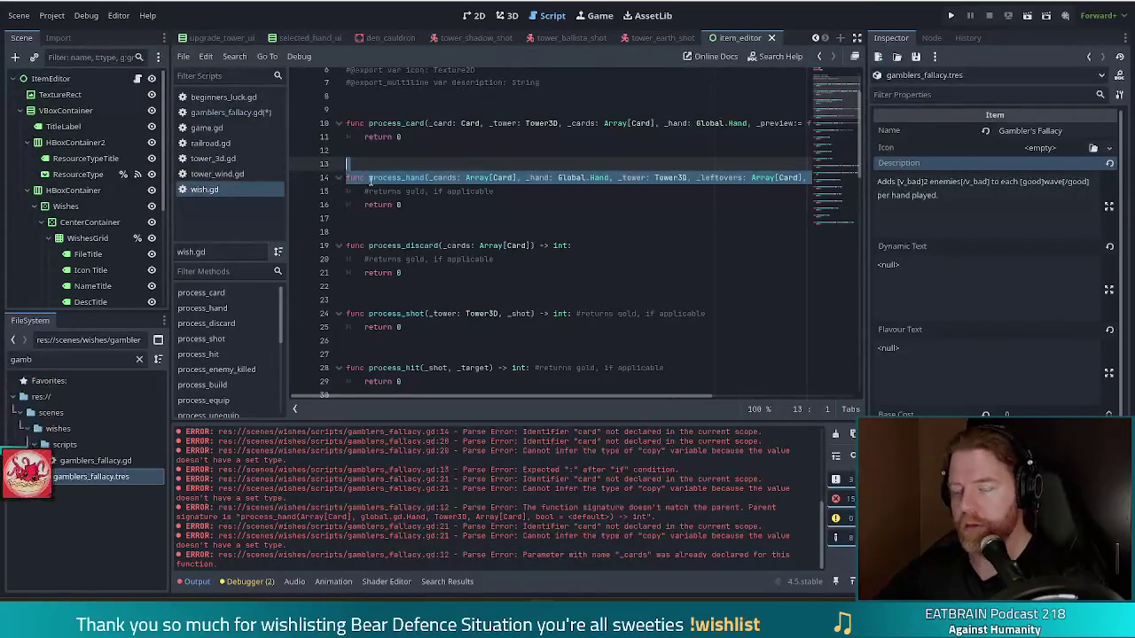
pyautogui.click(226, 112)
pyautogui.press('End')
pyautogui.hotkey('shift', 'Home')
pyautogui.hotkey('ctrl', 'v')
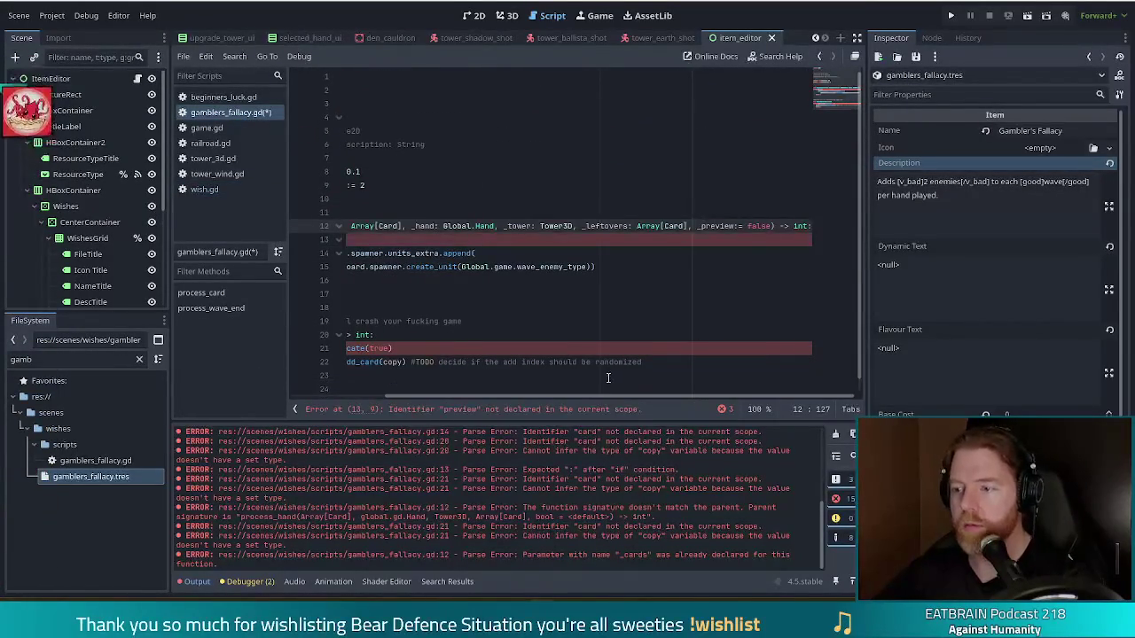
pyautogui.moveTo(617, 393); pyautogui.dragTo(340, 409)
# Remove the underscore from _preview in the pasted signature, then review the remaining script lines
pyautogui.click(433, 241)
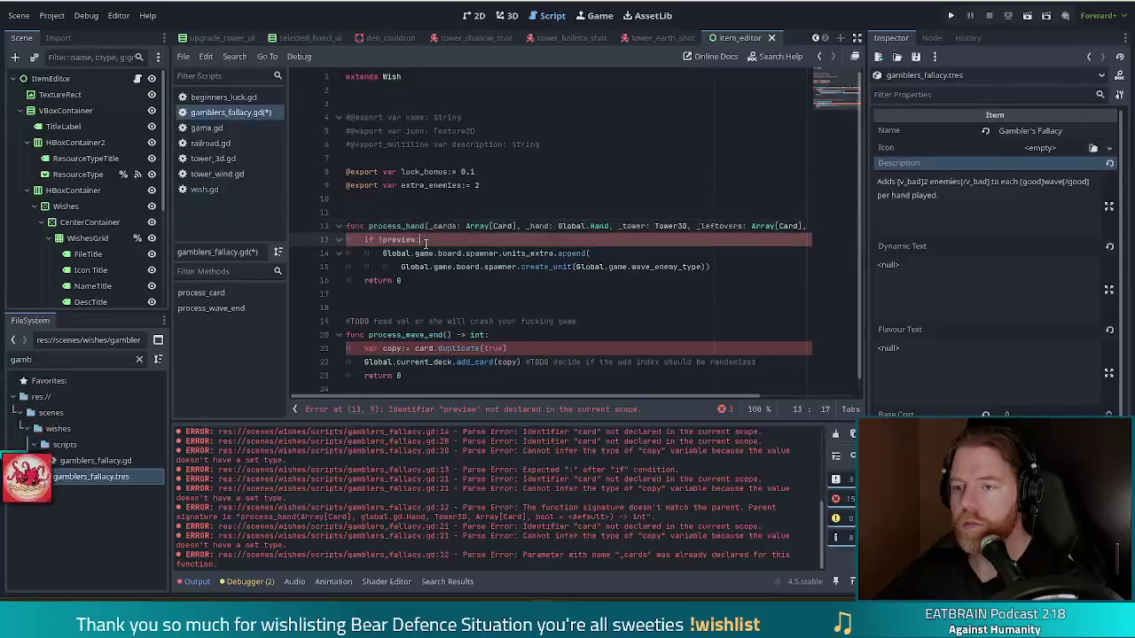
pyautogui.moveTo(606, 392); pyautogui.dragTo(729, 391)
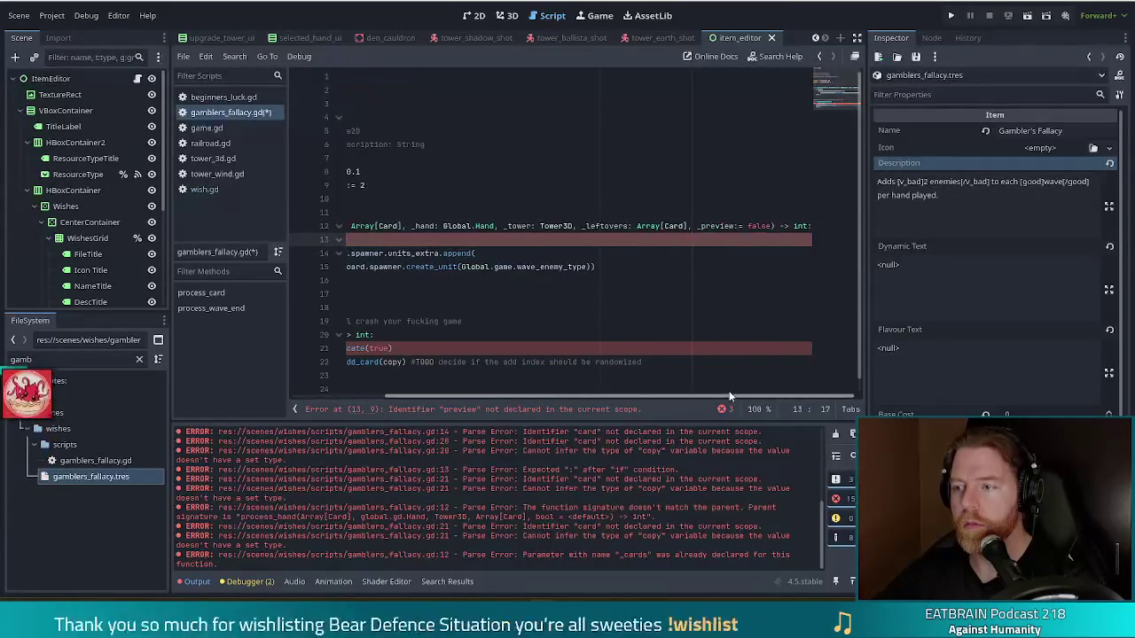
pyautogui.click(704, 227)
pyautogui.press('BackSpace')
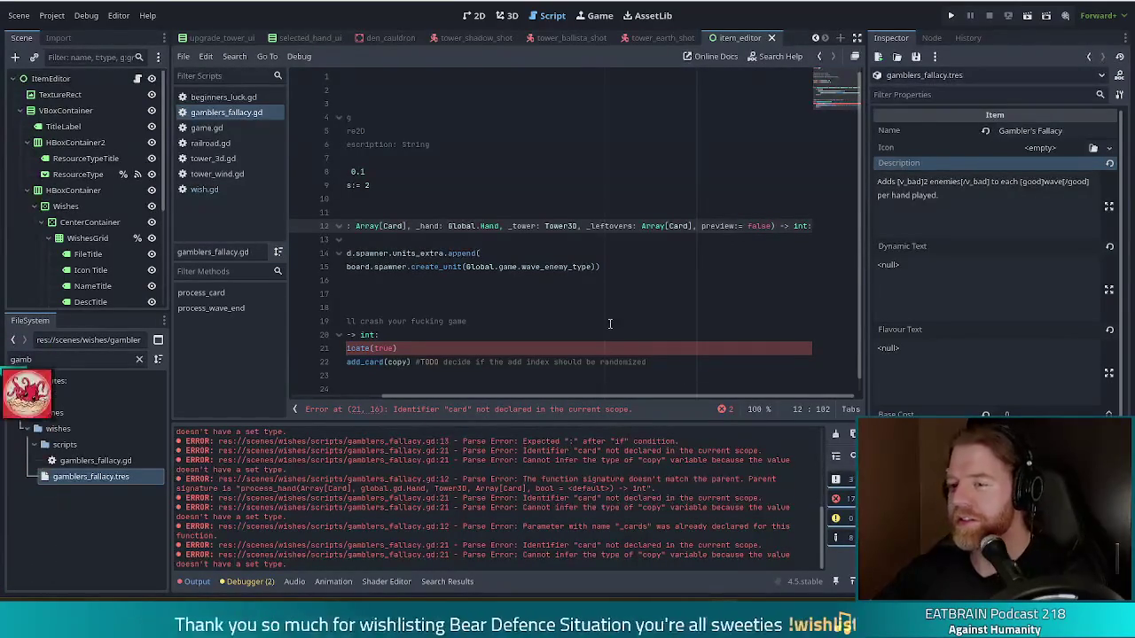
pyautogui.moveTo(662, 397); pyautogui.dragTo(415, 407)
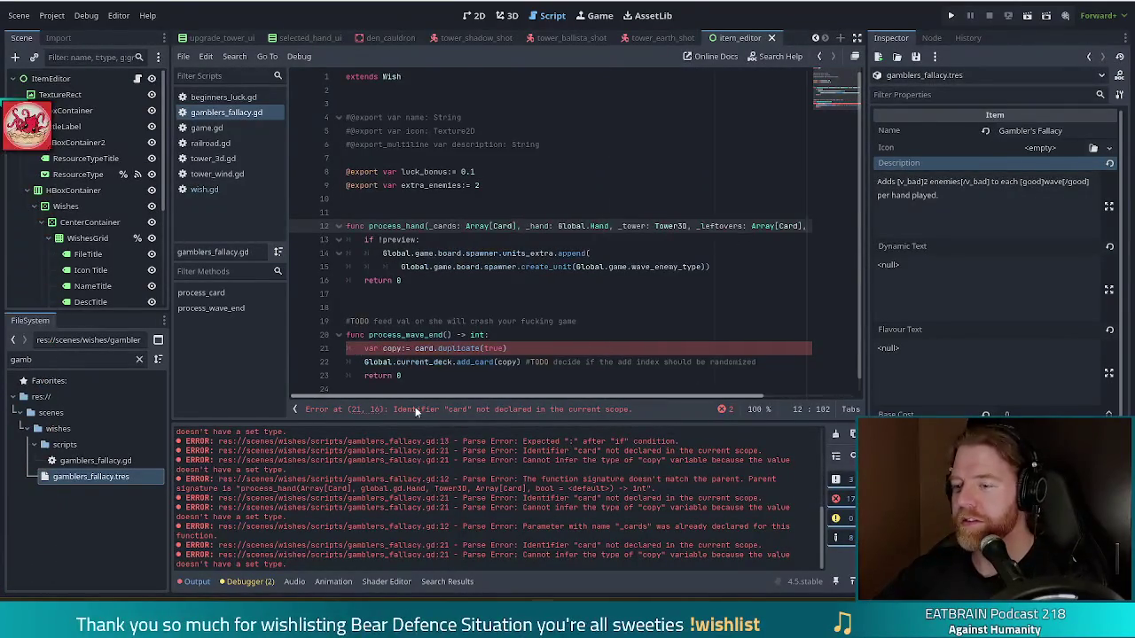
pyautogui.click(527, 362)
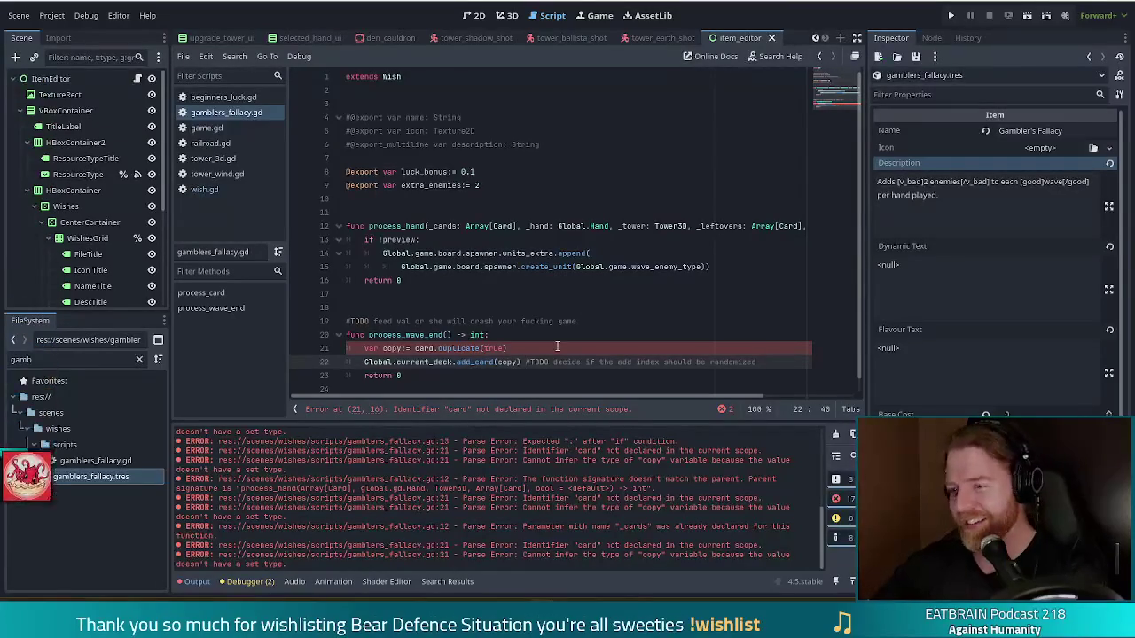
pyautogui.click(438, 308)
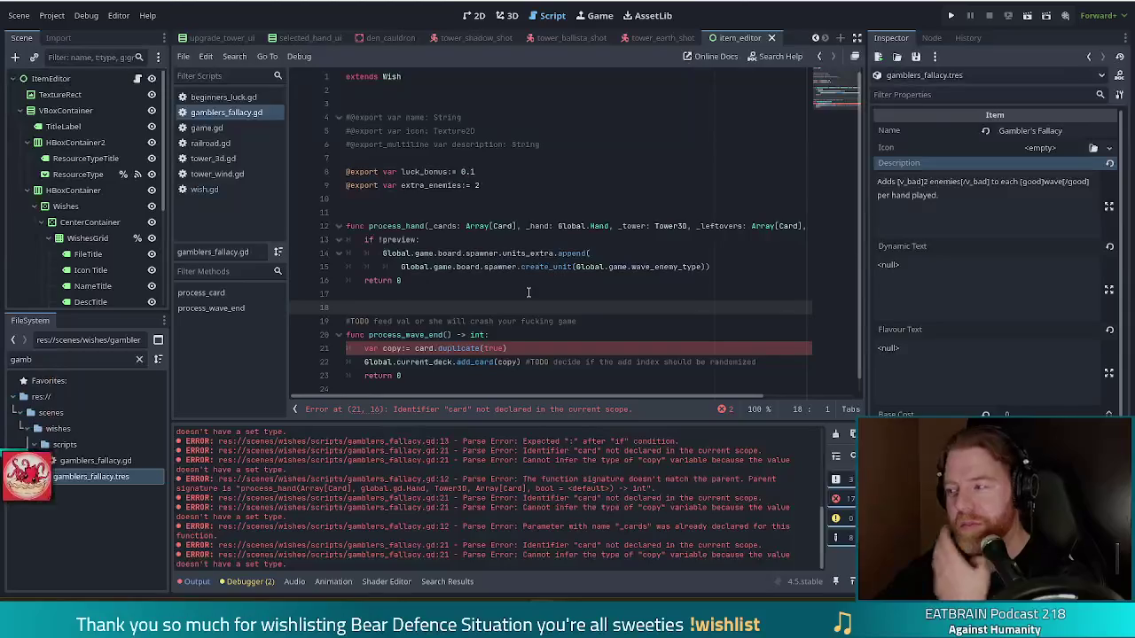
pyautogui.click(400, 280)
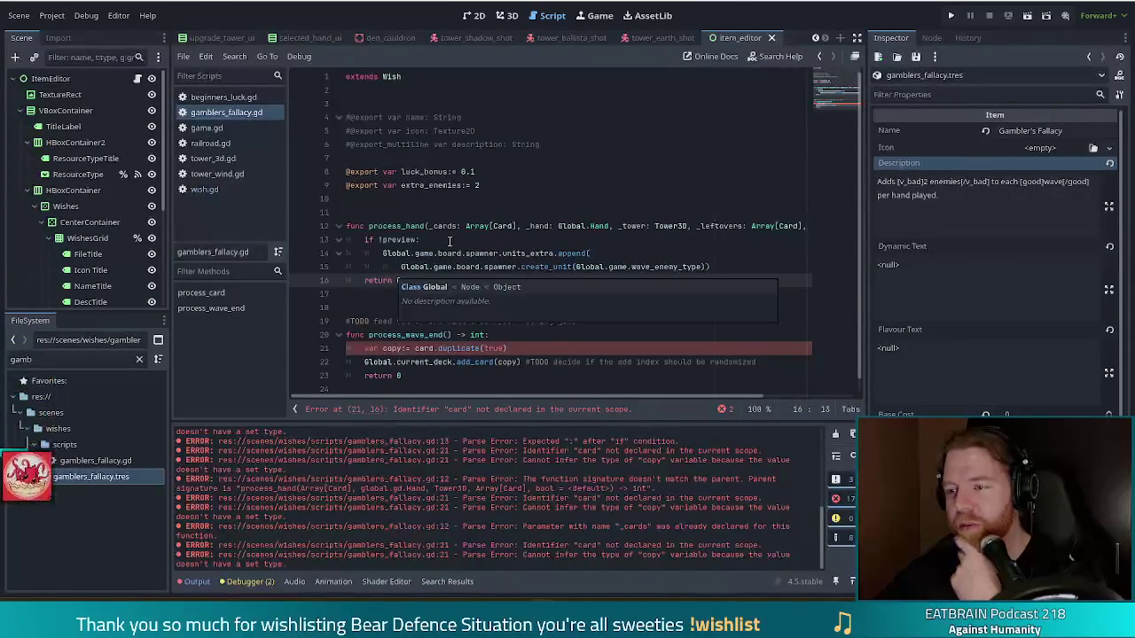
pyautogui.click(489, 254)
pyautogui.click(724, 266)
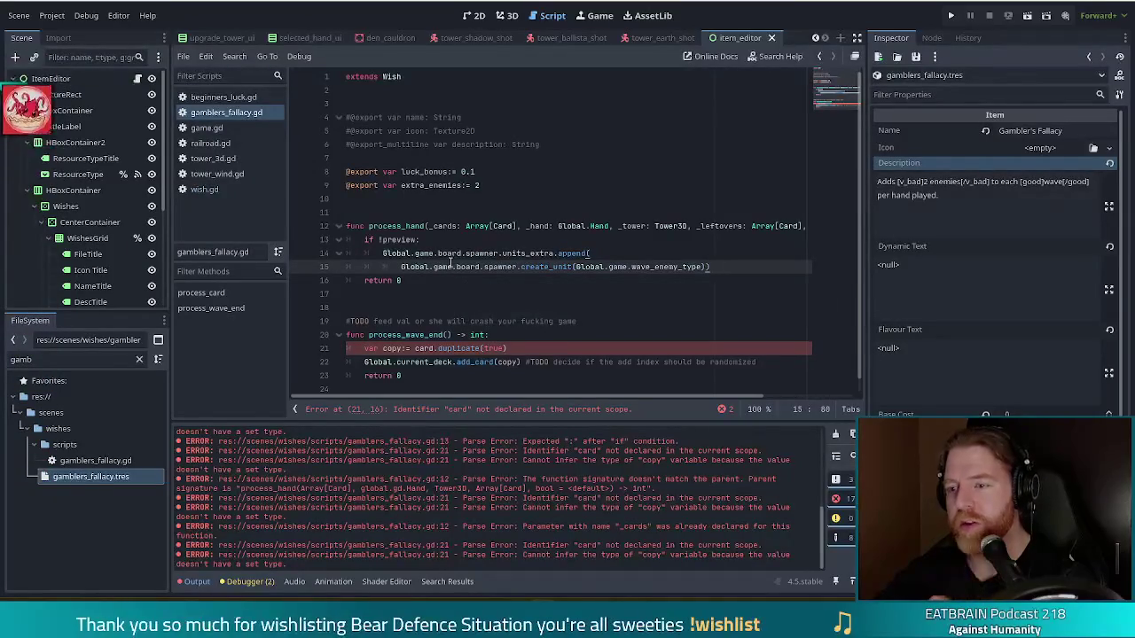
# Add a for x loop over range(extra_enemies) on a new line under if !preview
pyautogui.click(413, 241)
pyautogui.press('Return')
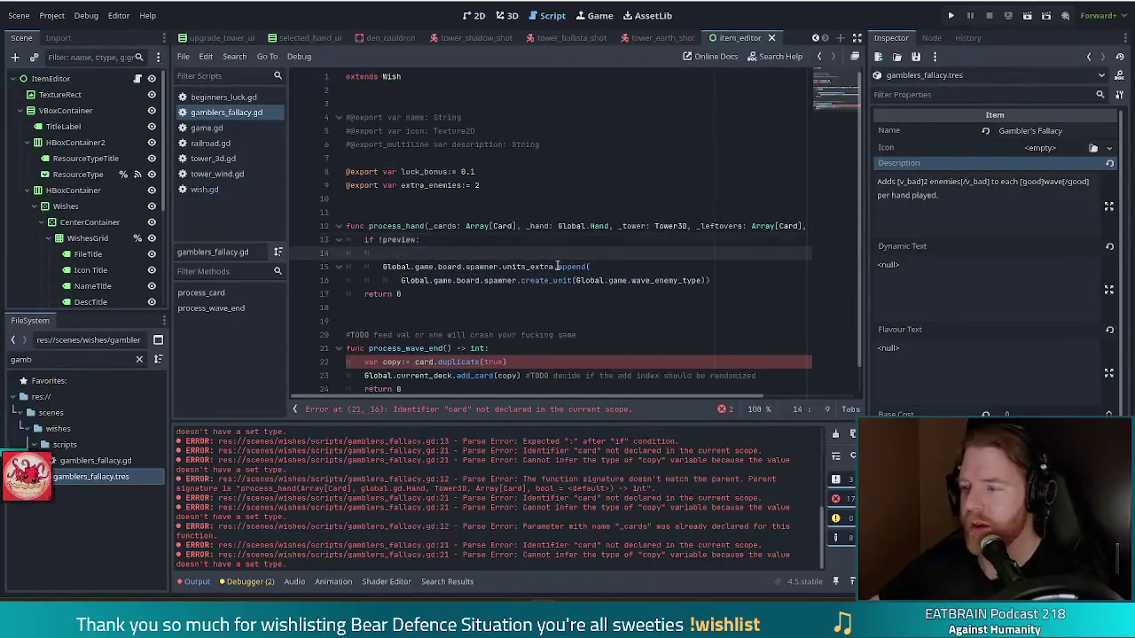
pyautogui.write('for')
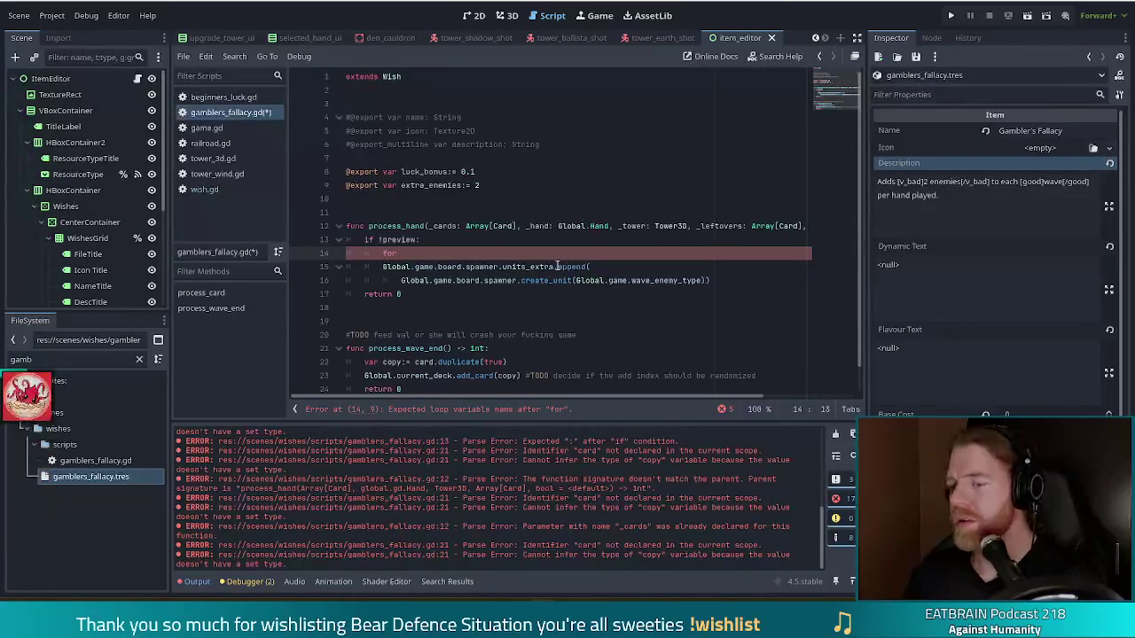
pyautogui.write('x in')
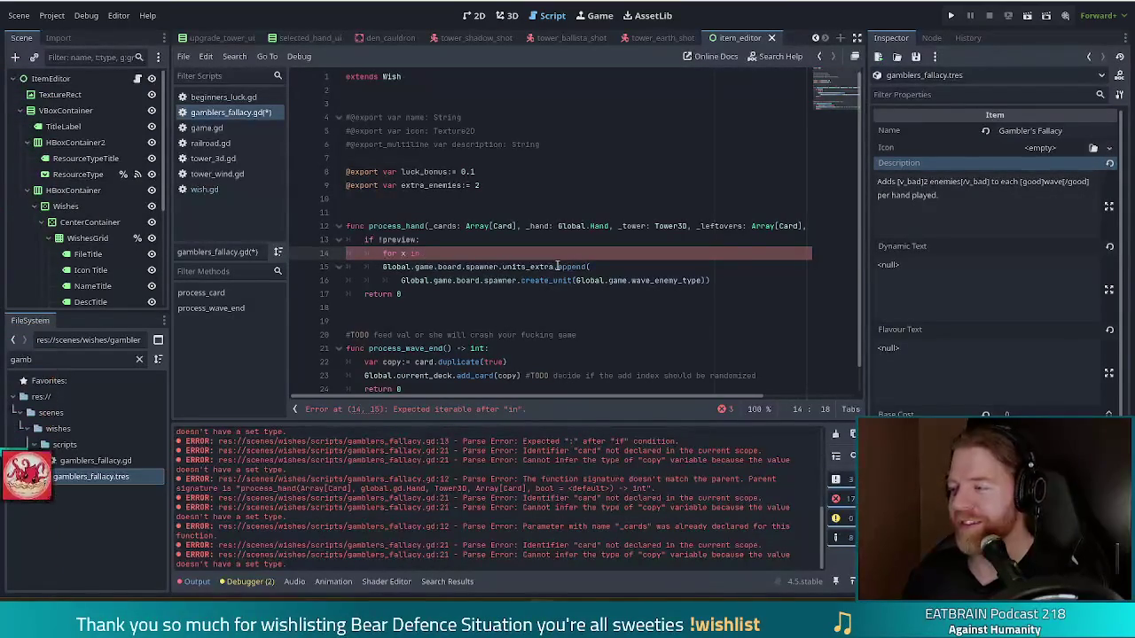
pyautogui.write('range')
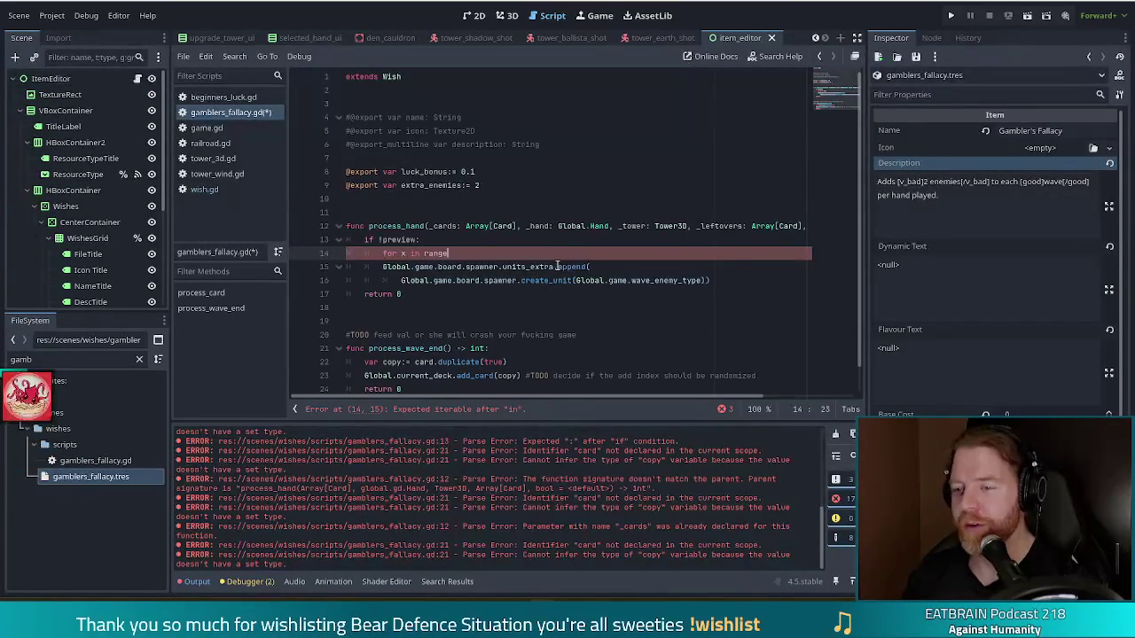
pyautogui.write('(')
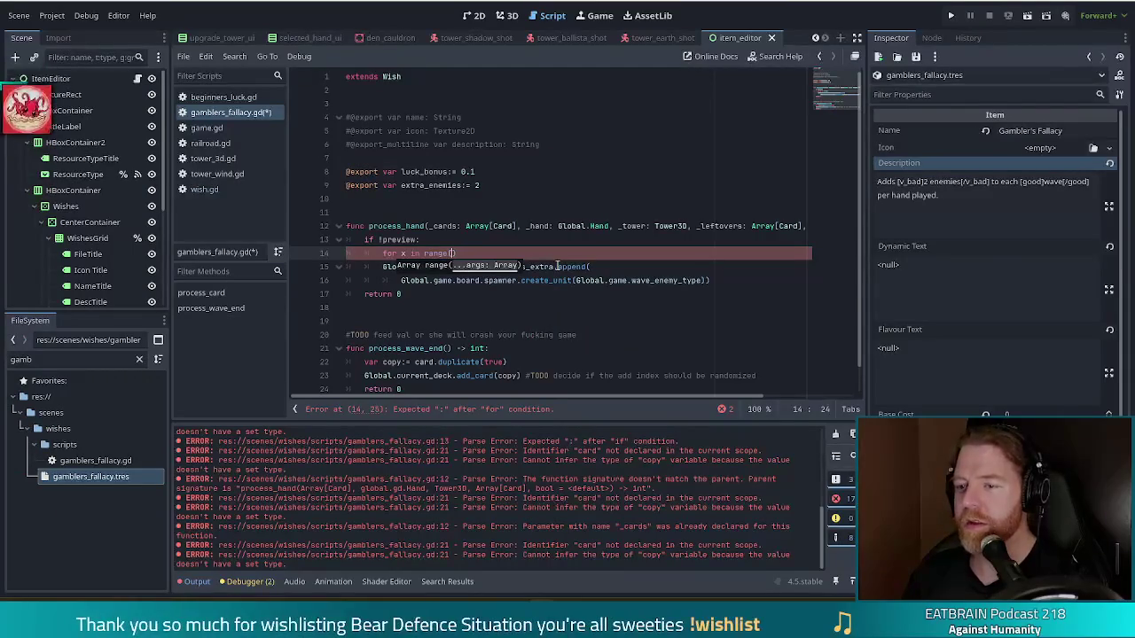
pyautogui.write('extra_enemies)')
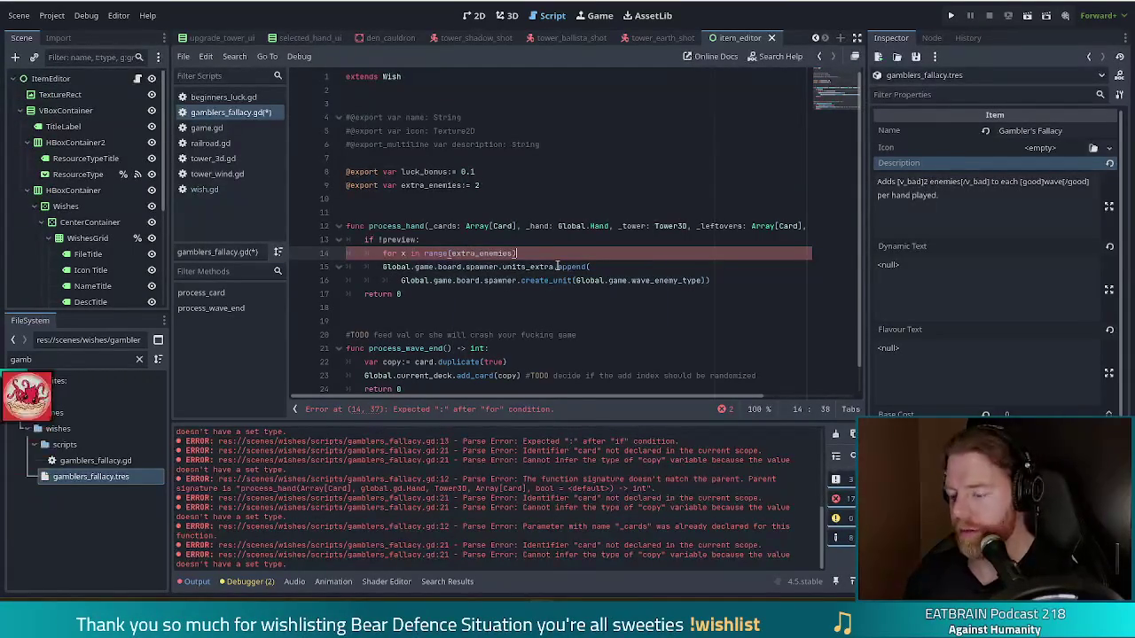
pyautogui.write(':')
# Indent the spawn lines into the loop, save, and select the leftover process_wave_end code
pyautogui.press('Down')
pyautogui.hotkey('shift', 'Down')
pyautogui.press('Tab')
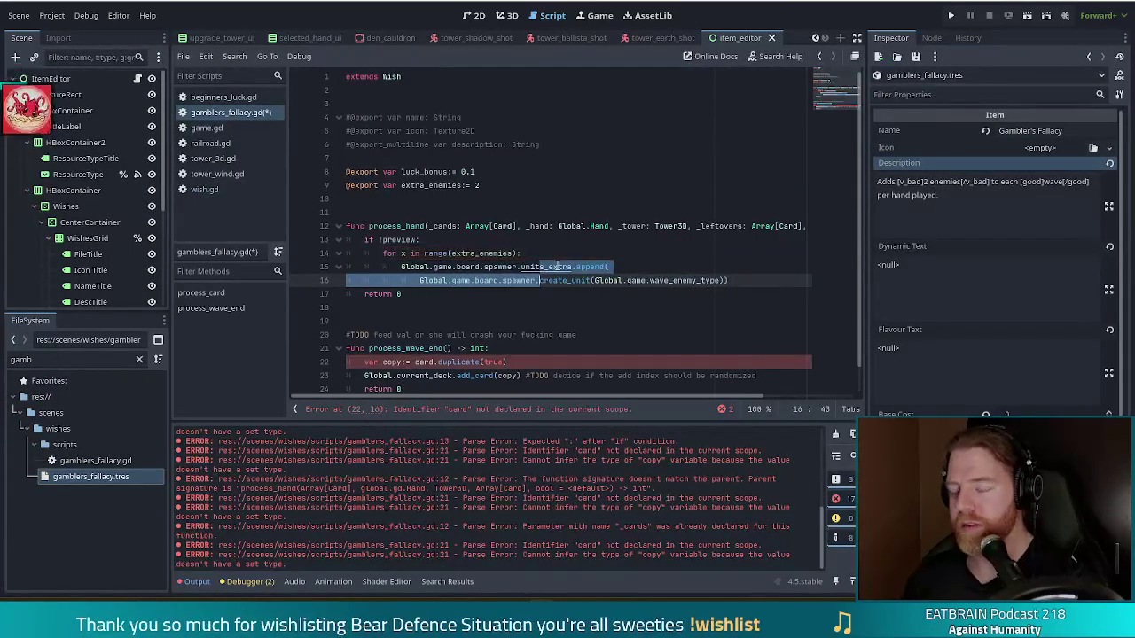
pyautogui.hotkey('ctrl', 's')
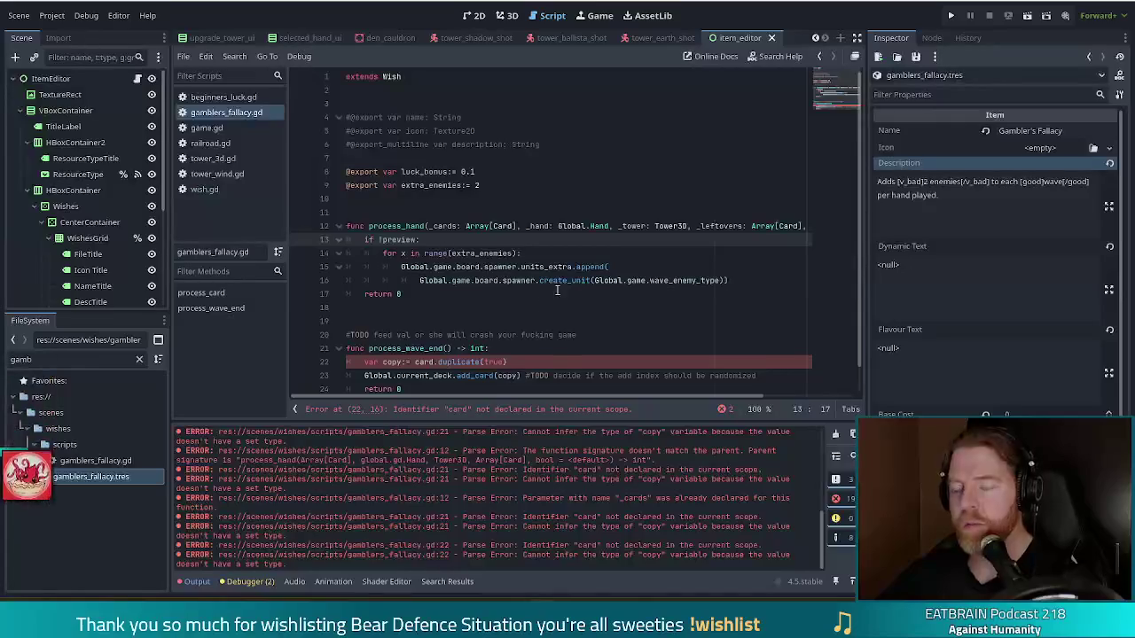
pyautogui.click(573, 266)
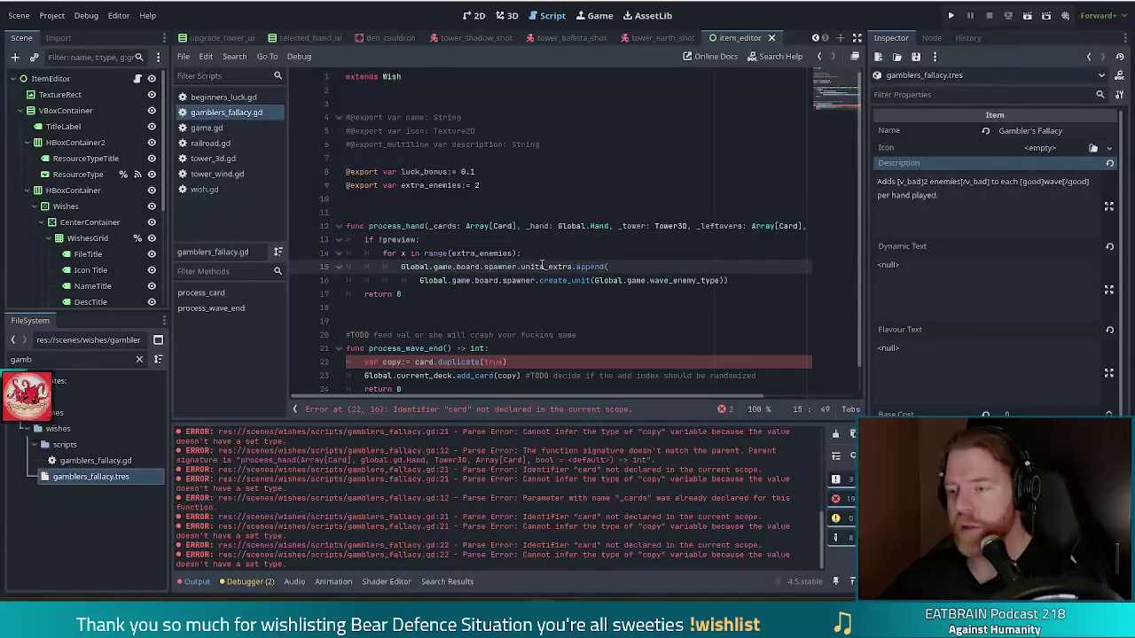
pyautogui.scroll(-1, 572, 262)
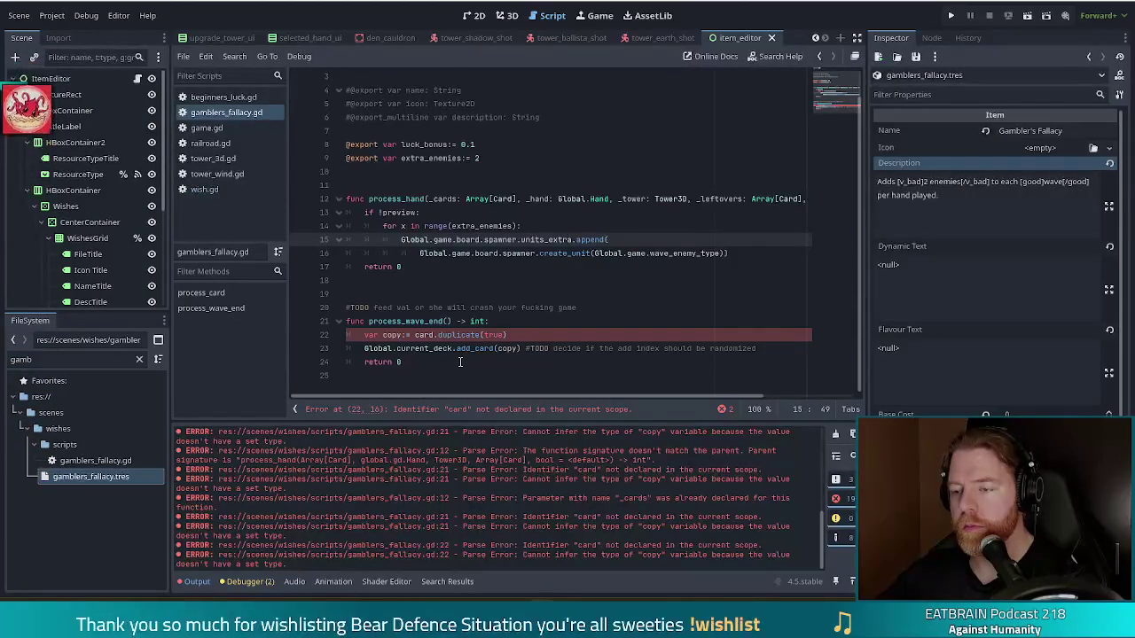
pyautogui.moveTo(460, 362)
pyautogui.mouseDown()
pyautogui.moveTo(523, 301)
pyautogui.moveTo(527, 271)
pyautogui.mouseUp()
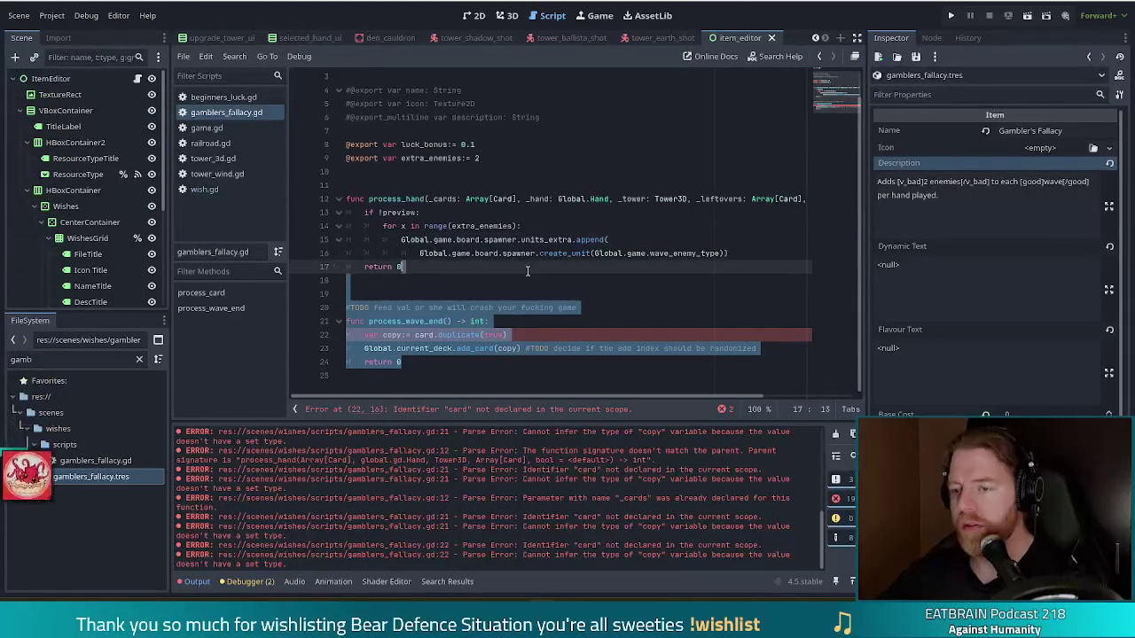
# Delete the selected process_wave_end lines and save gamblers_fallacy.gd
pyautogui.press('Delete')
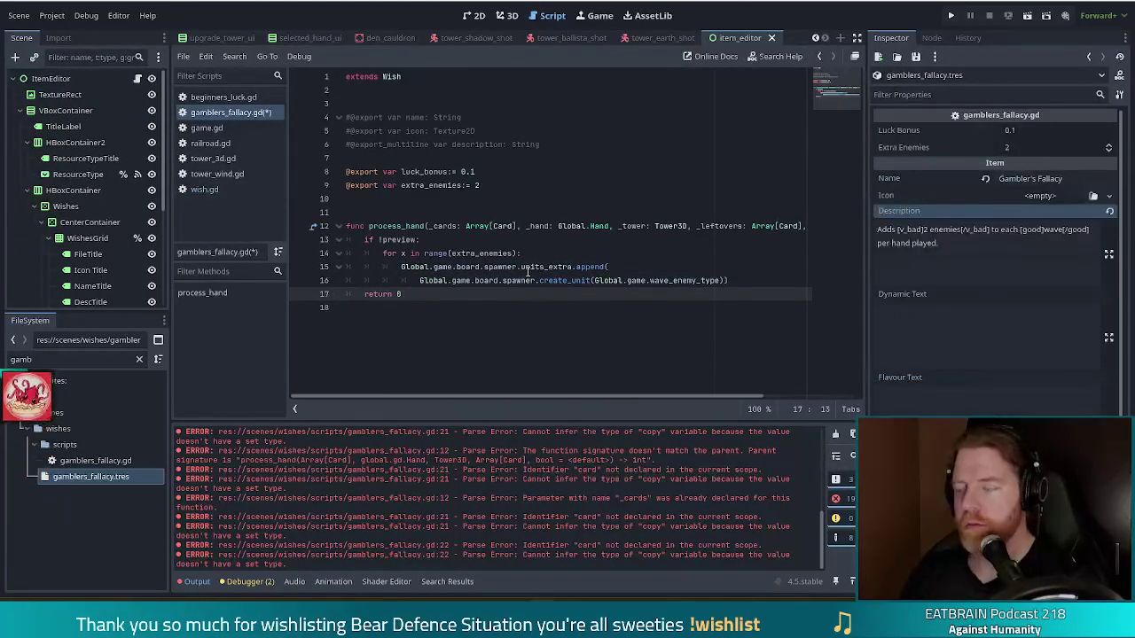
pyautogui.hotkey('ctrl', 's')
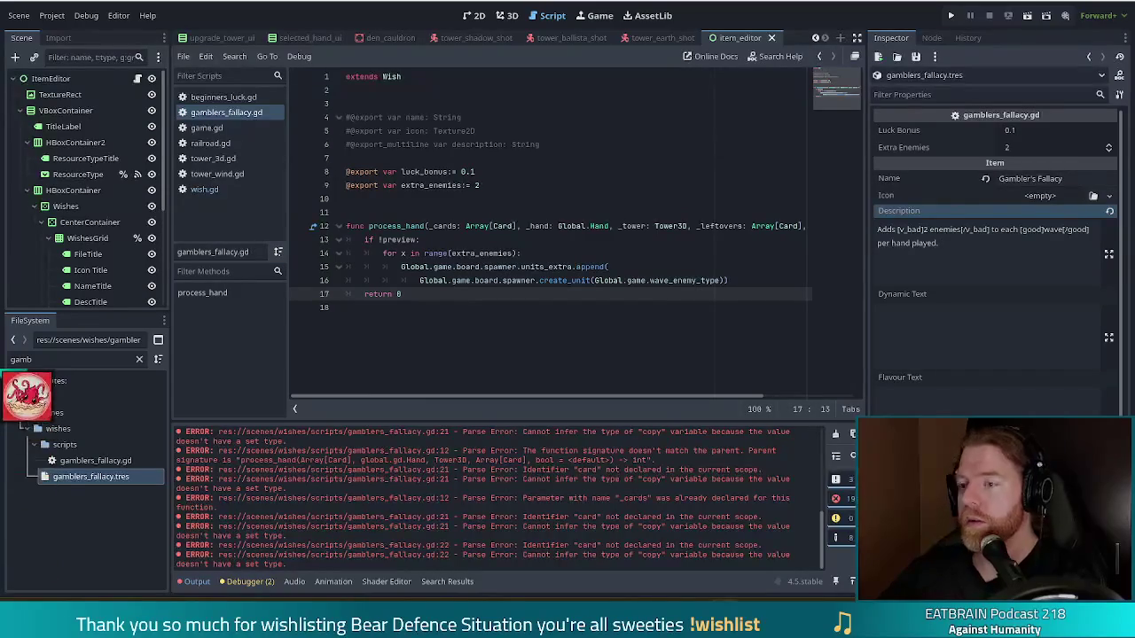
pyautogui.click(518, 253)
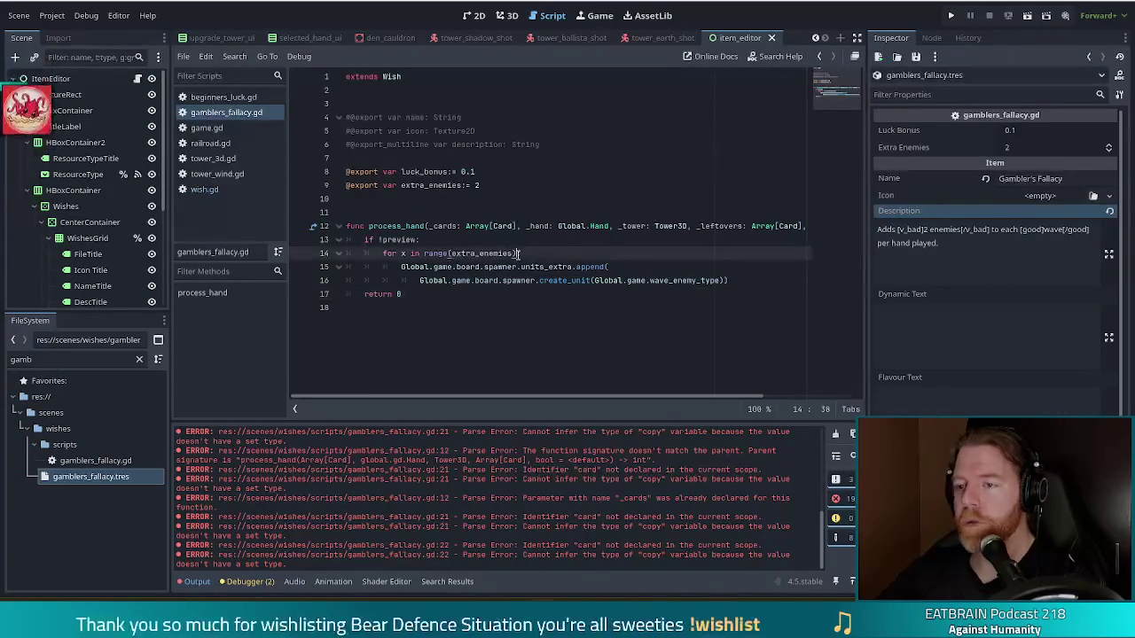
pyautogui.click(497, 172)
pyautogui.click(501, 185)
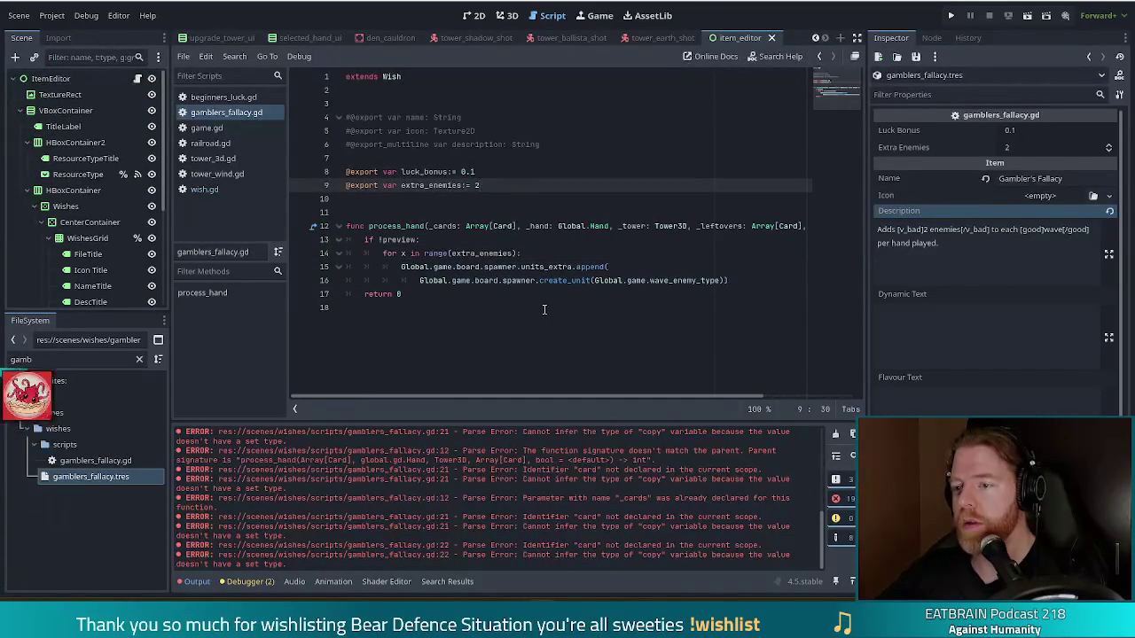
pyautogui.click(588, 281)
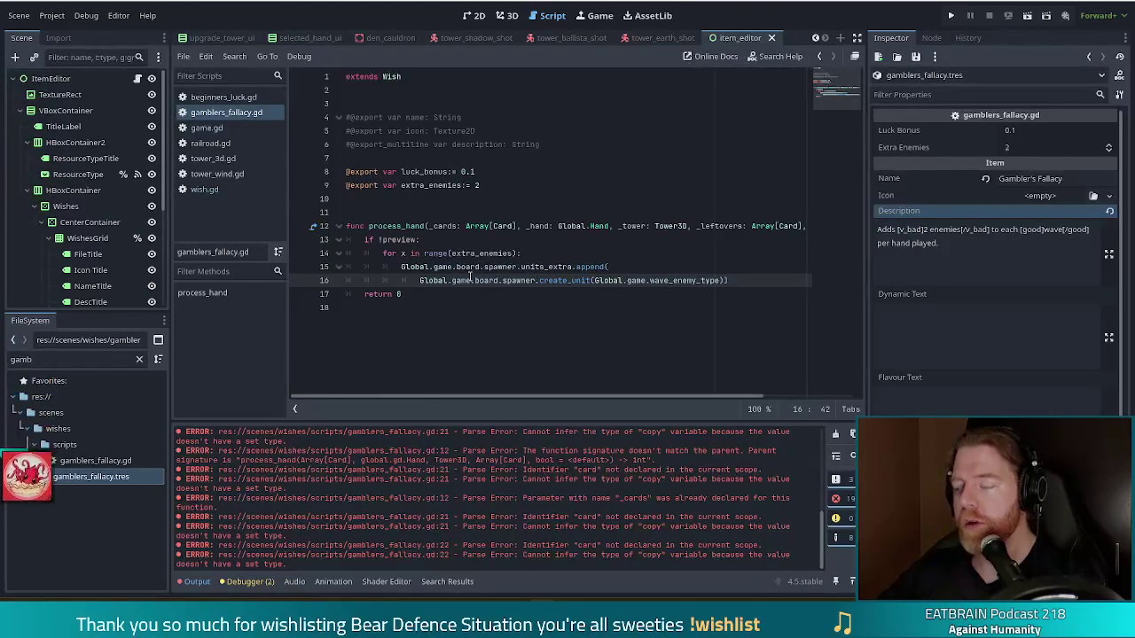
pyautogui.moveTo(472, 280)
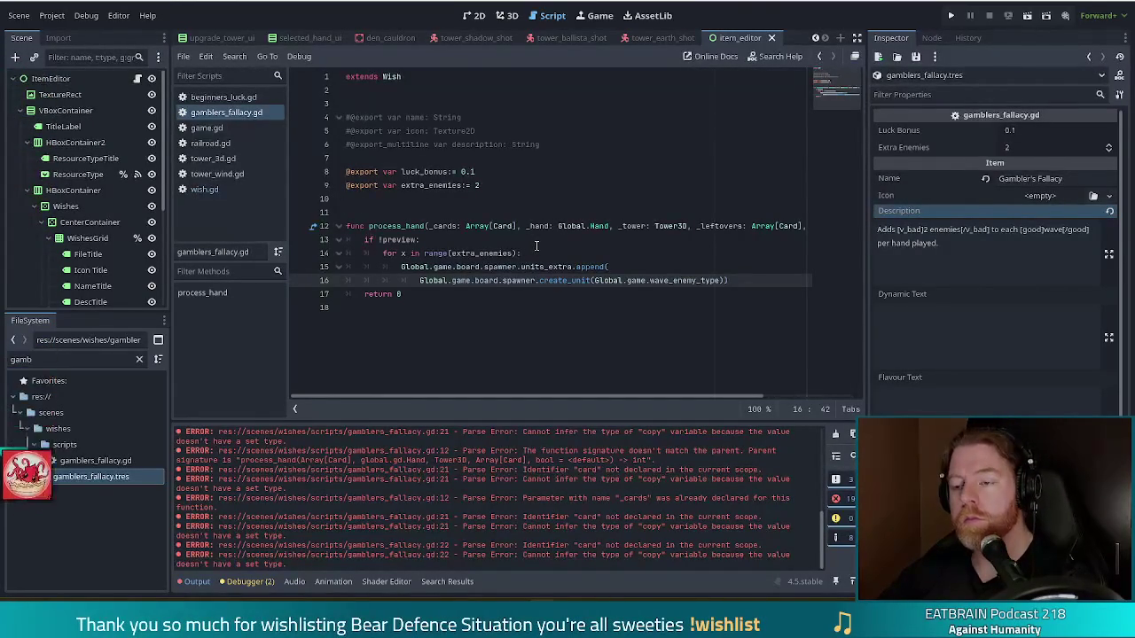
pyautogui.click(734, 280)
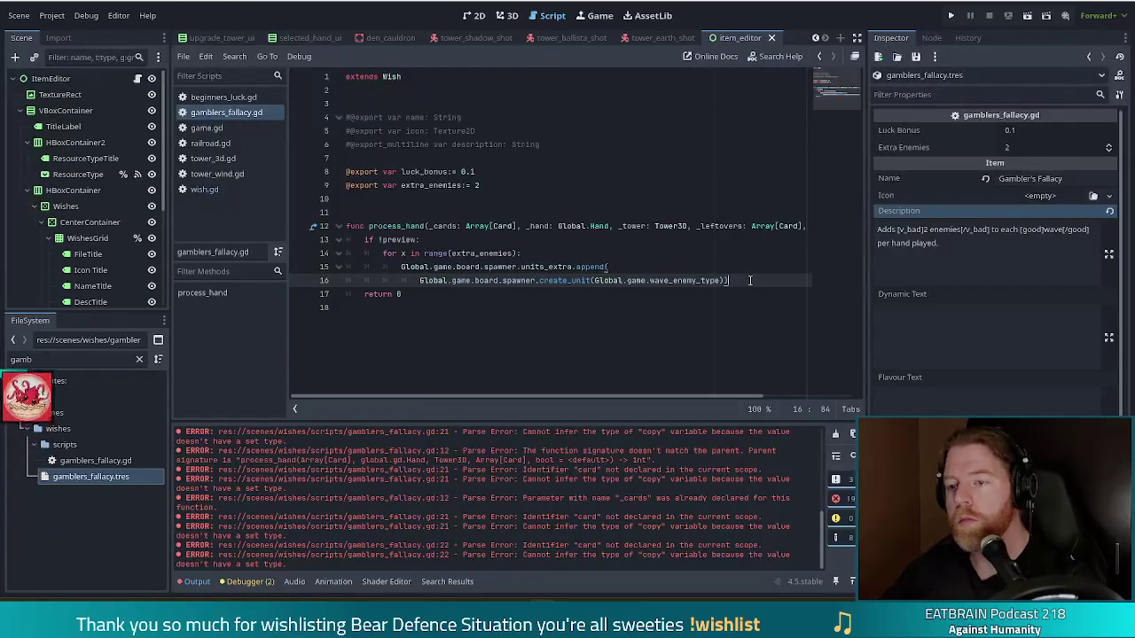
# Add '_tower.luck_chance += luck_bonus' on a new line after the spawn loop
pyautogui.press('Return')
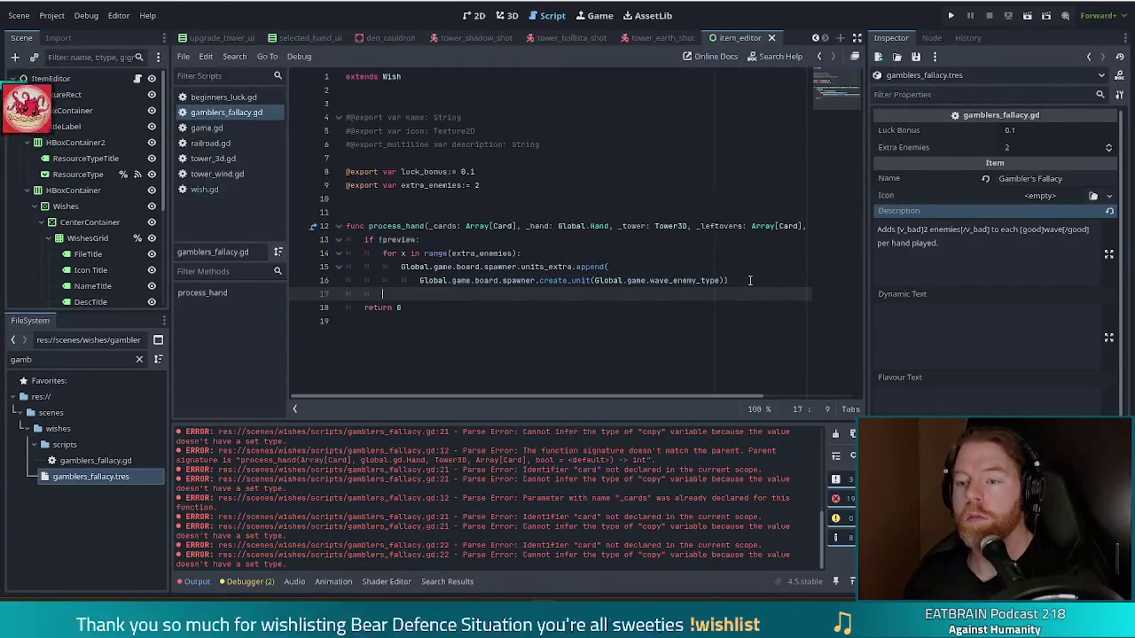
pyautogui.write('_tower')
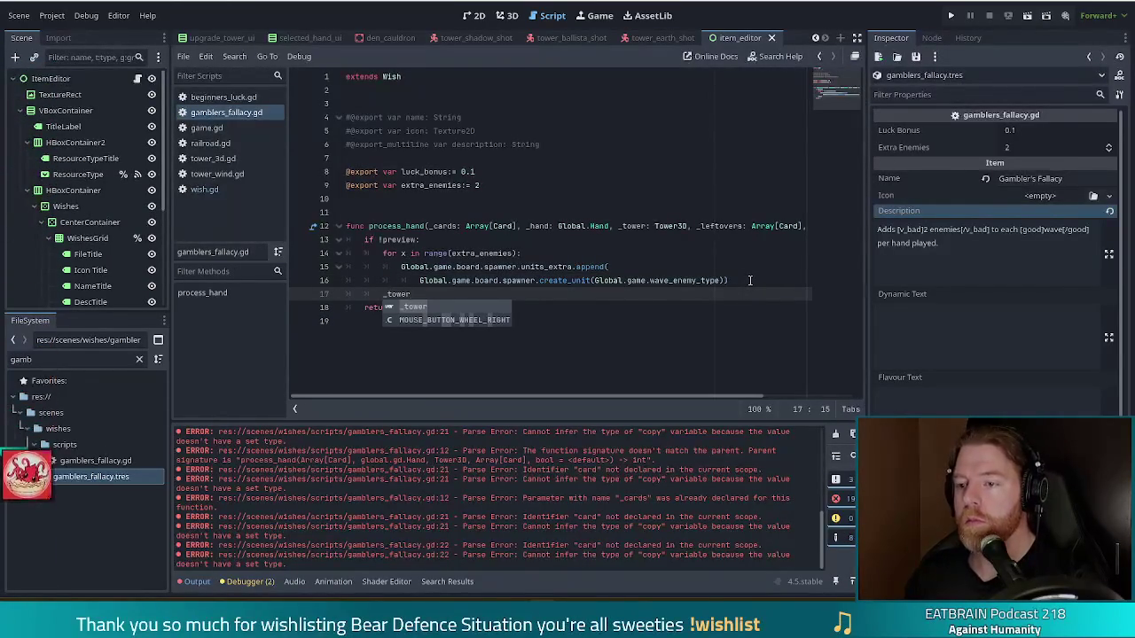
pyautogui.write('.luck_chance')
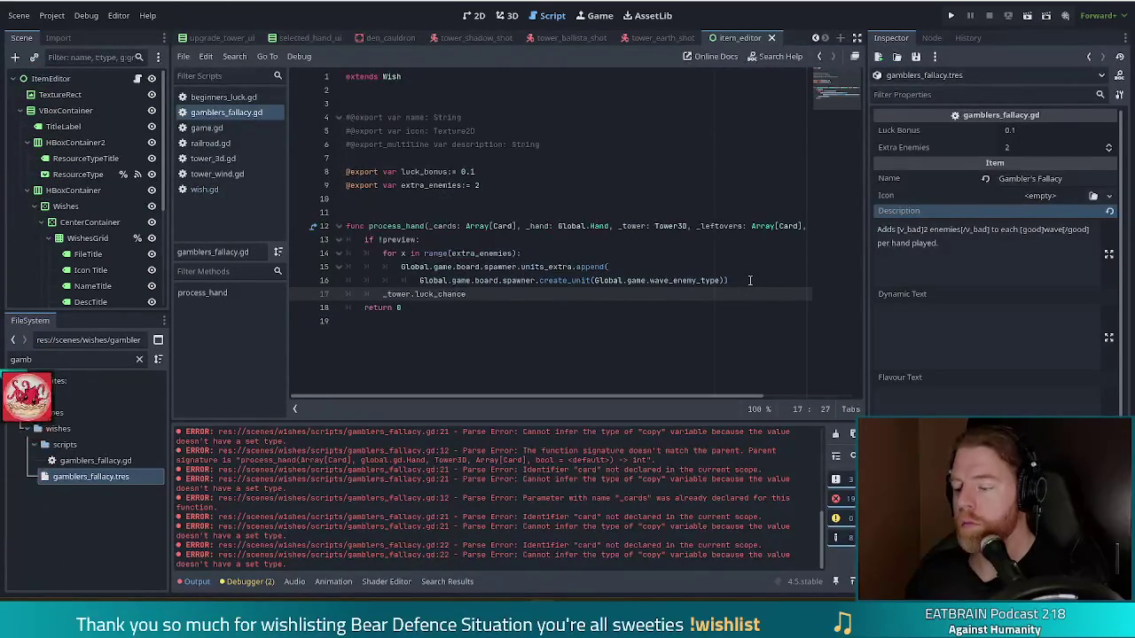
pyautogui.write(' += luck_bonus')
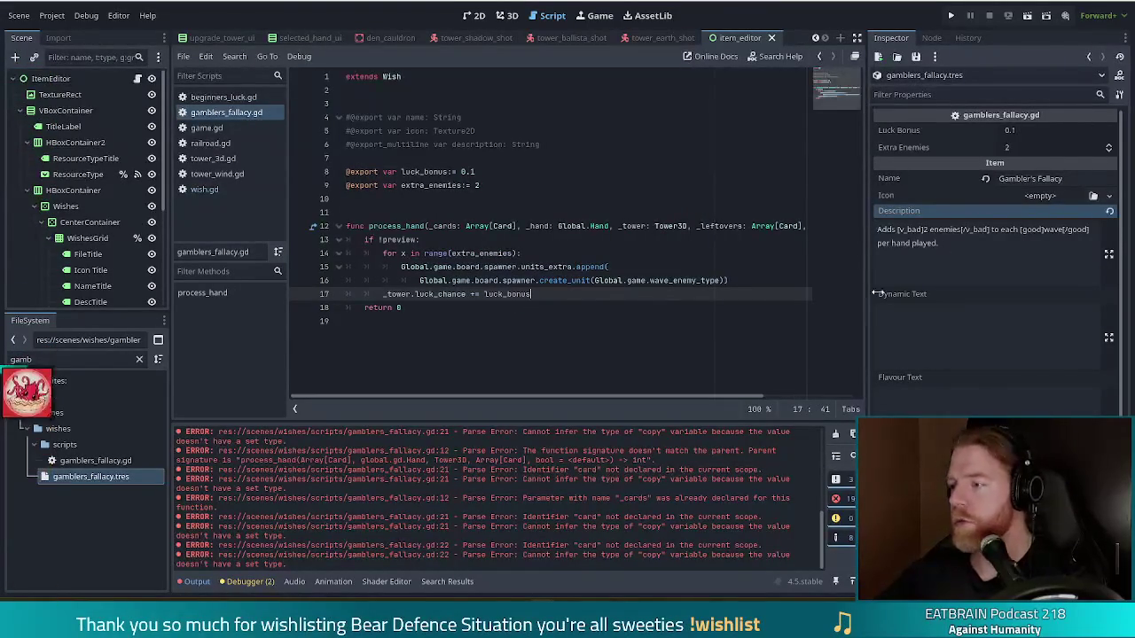
pyautogui.click(1009, 229)
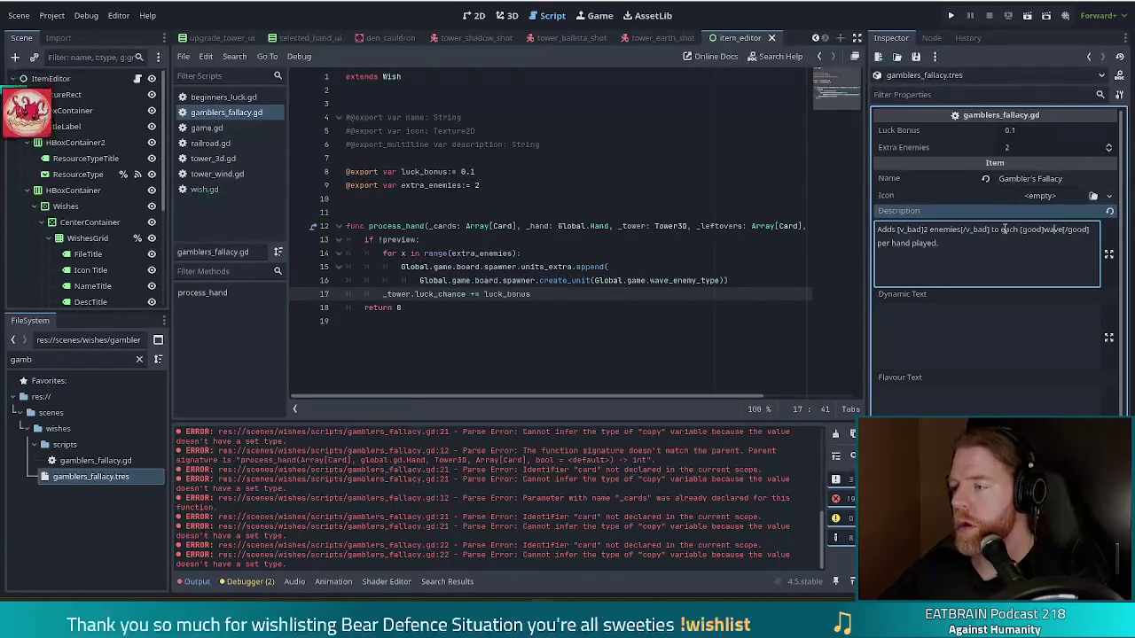
pyautogui.write('wave ')
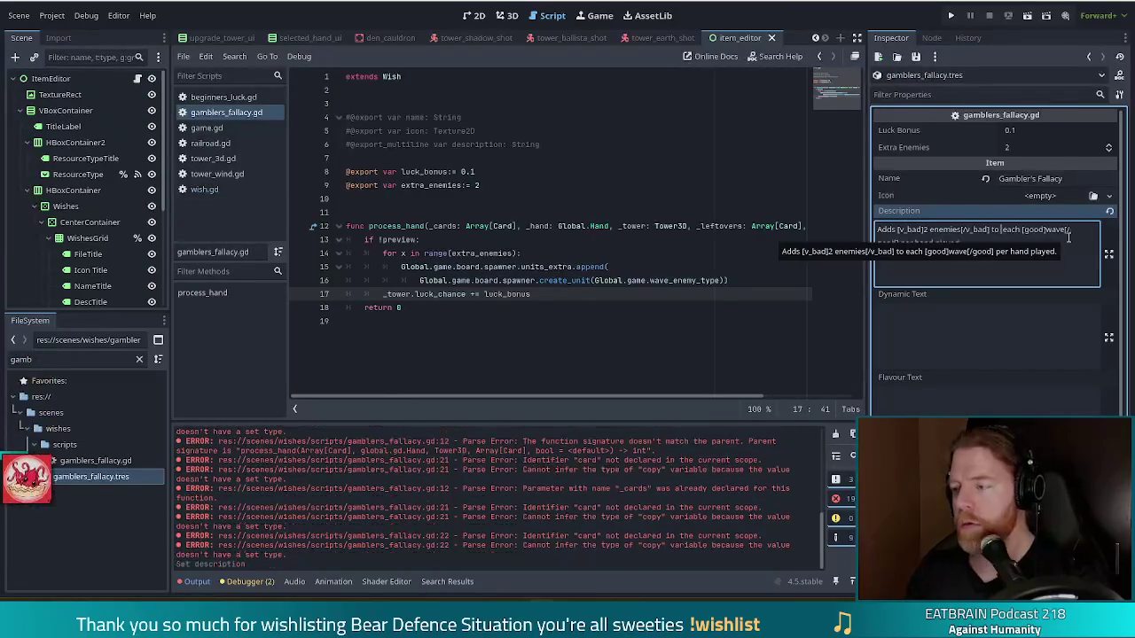
pyautogui.write('for')
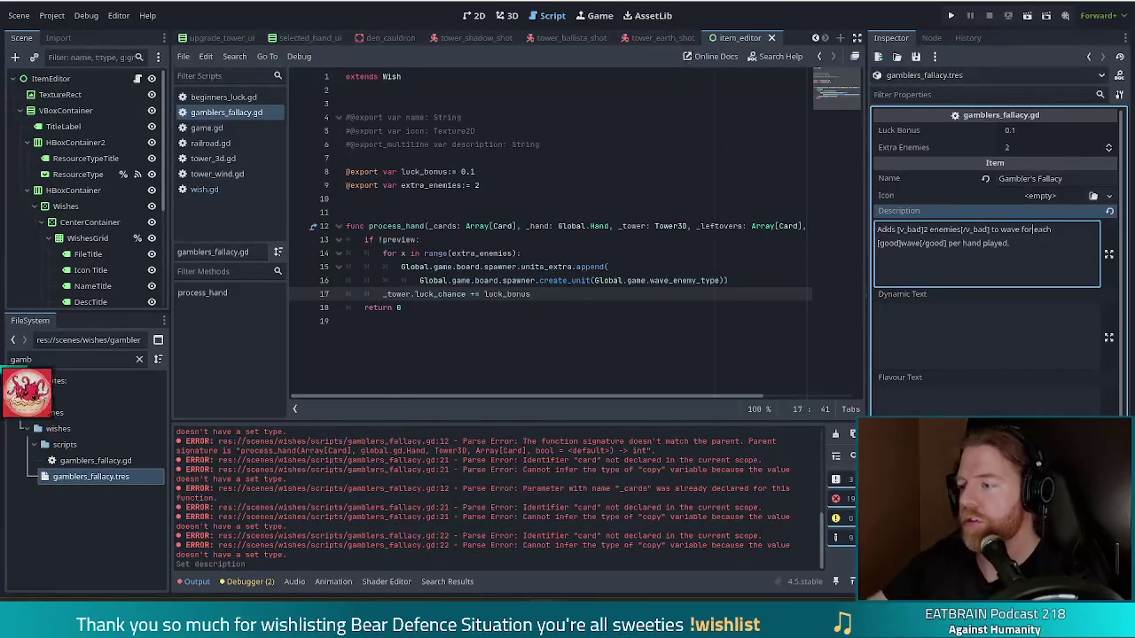
pyautogui.doubleClick(911, 243)
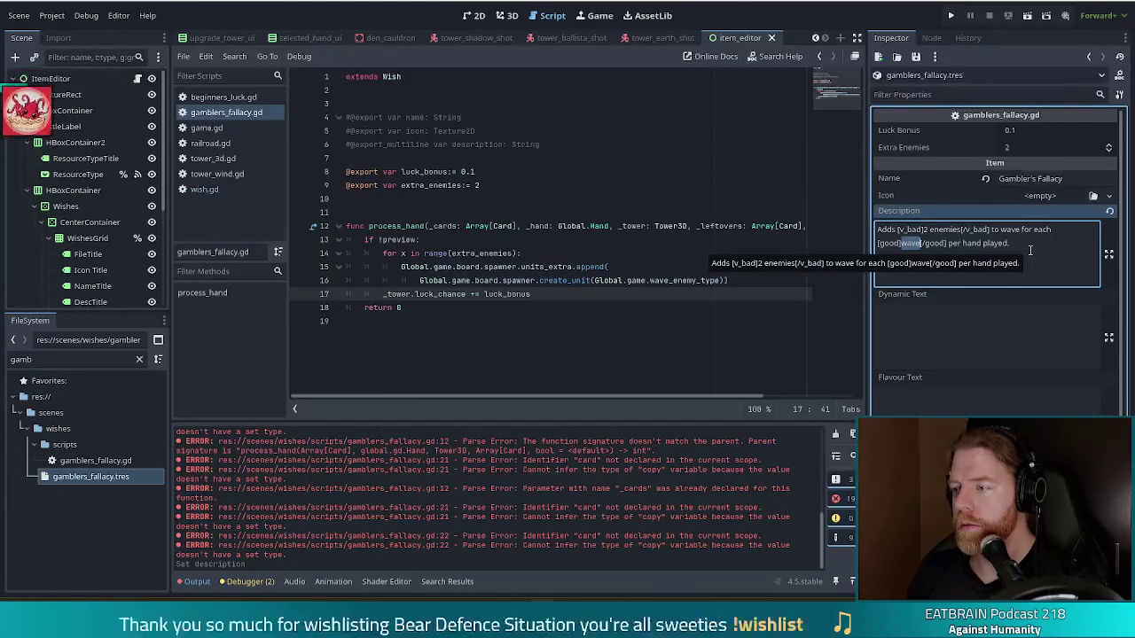
pyautogui.write('hand')
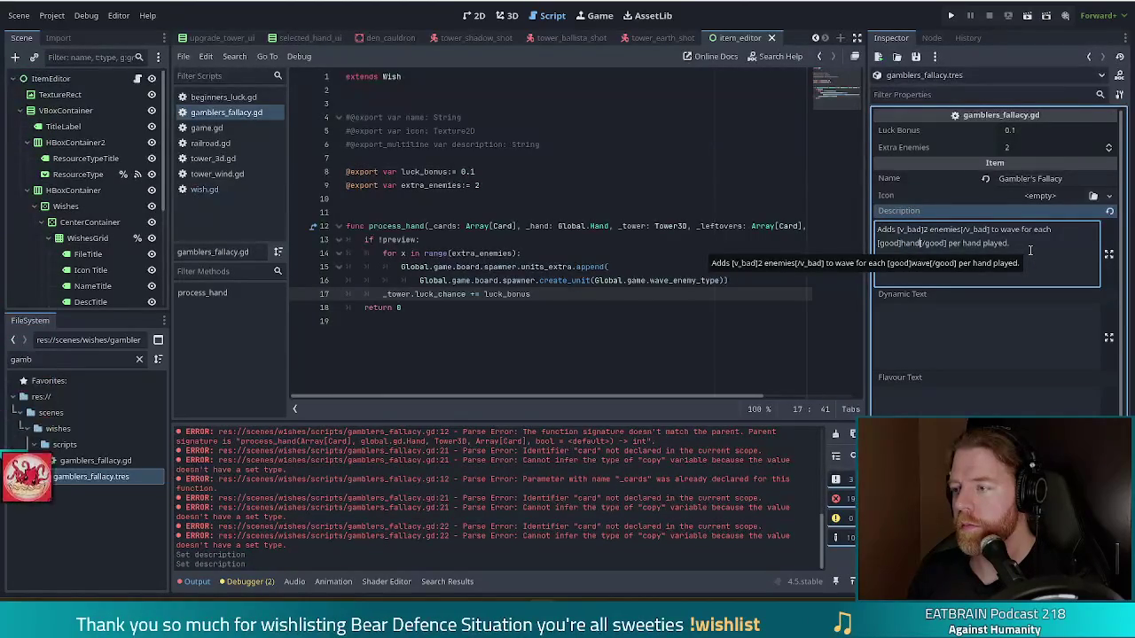
pyautogui.moveTo(981, 243); pyautogui.dragTo(949, 243)
pyautogui.press('BackSpace')
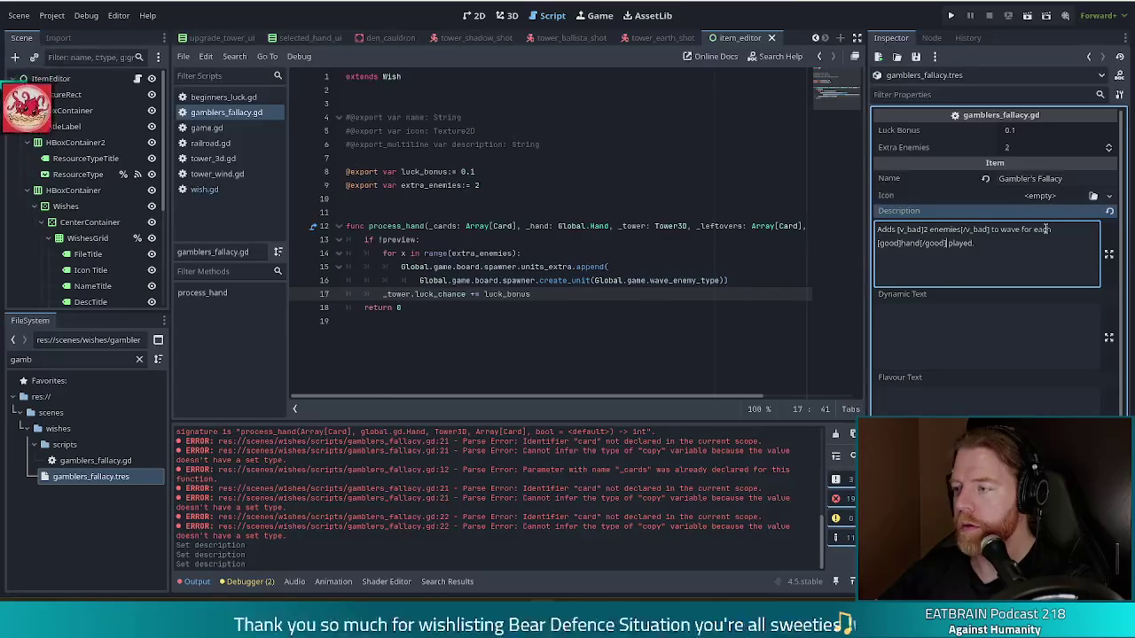
pyautogui.moveTo(1052, 230); pyautogui.dragTo(1022, 230)
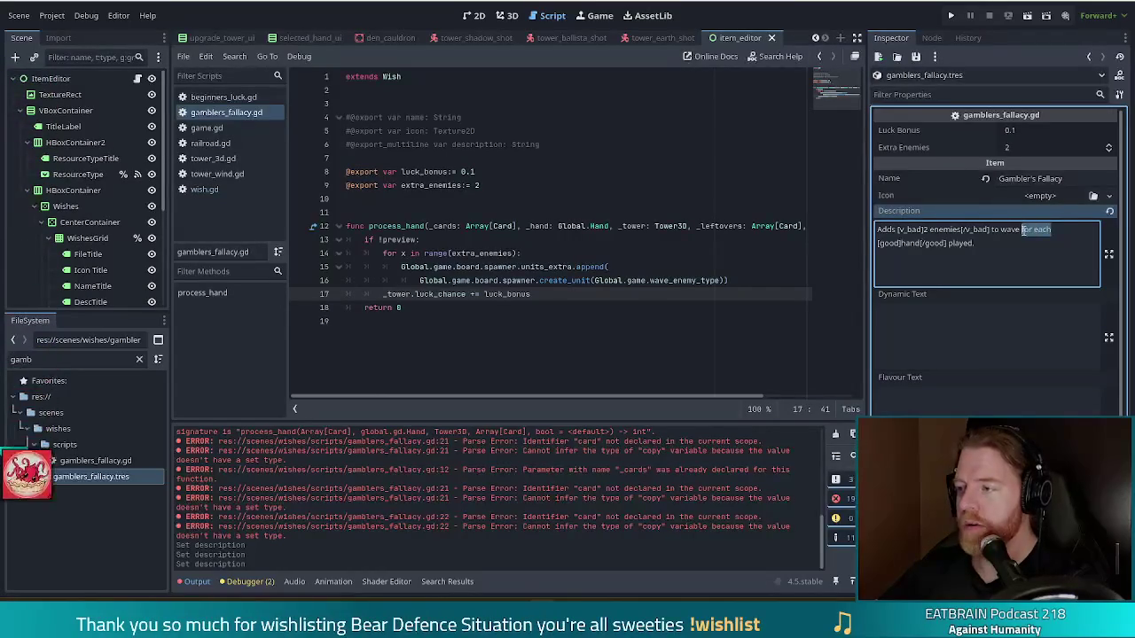
pyautogui.write('per')
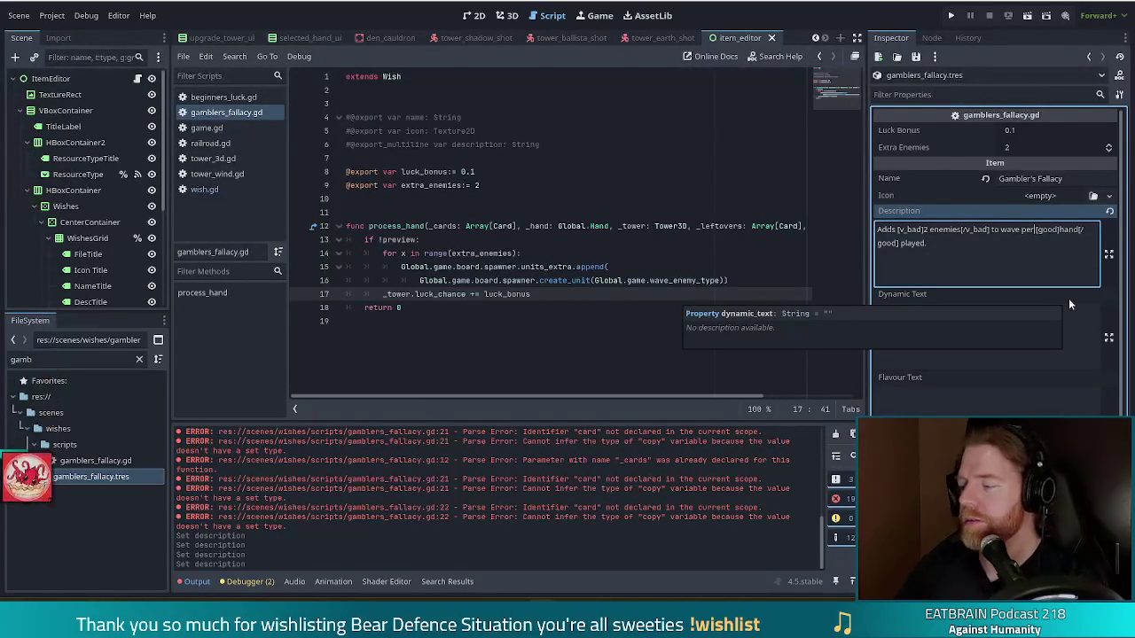
pyautogui.click(562, 299)
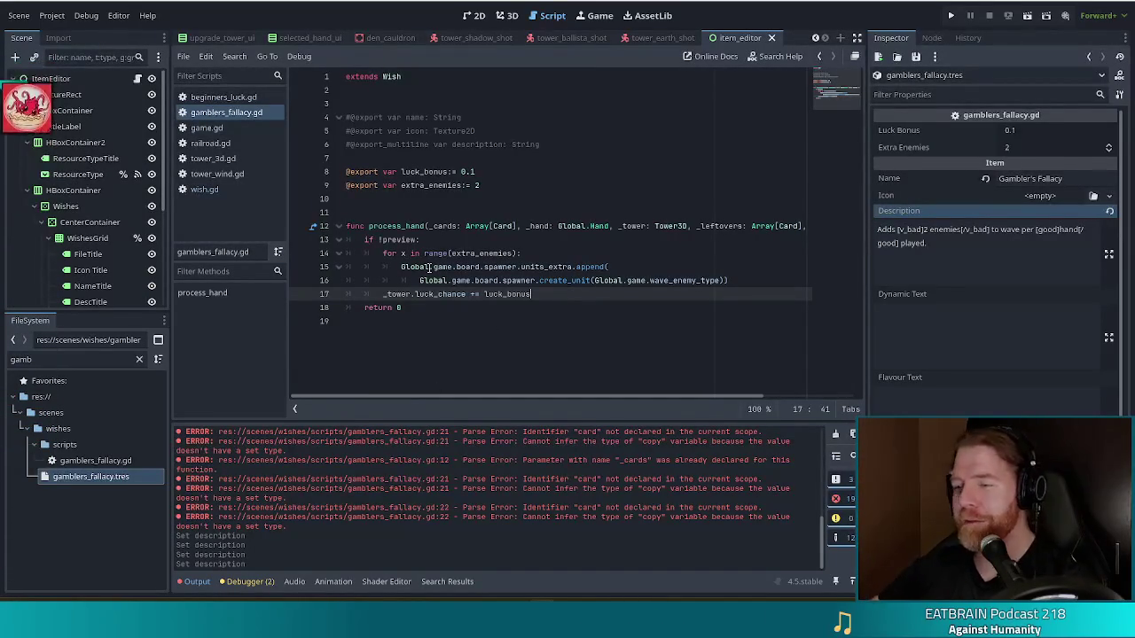
pyautogui.moveTo(425, 280)
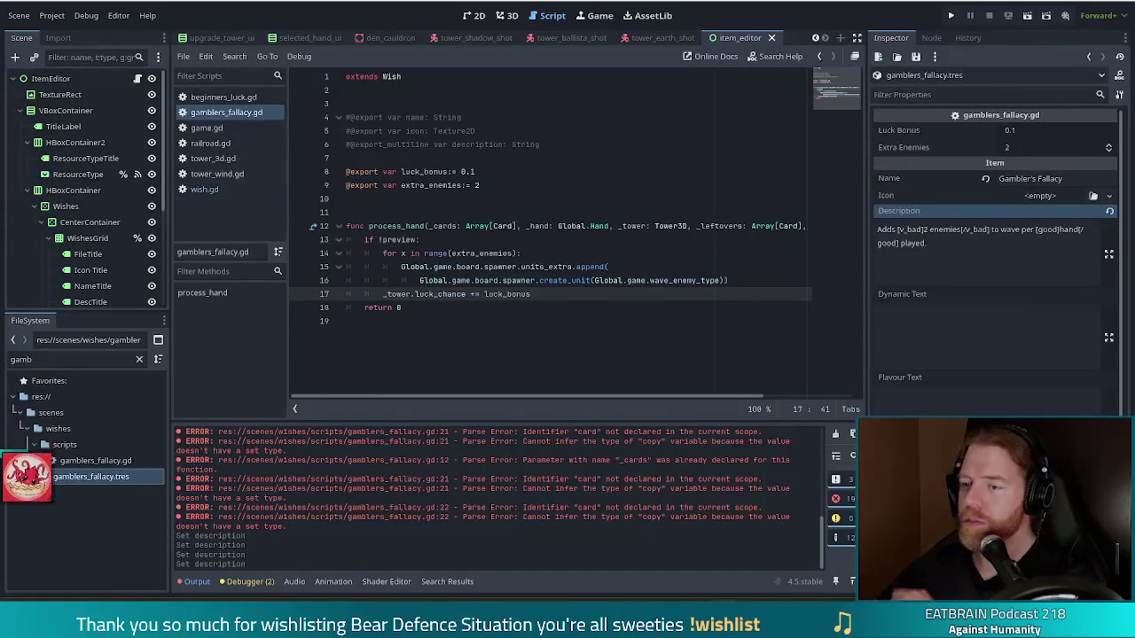
pyautogui.click(444, 307)
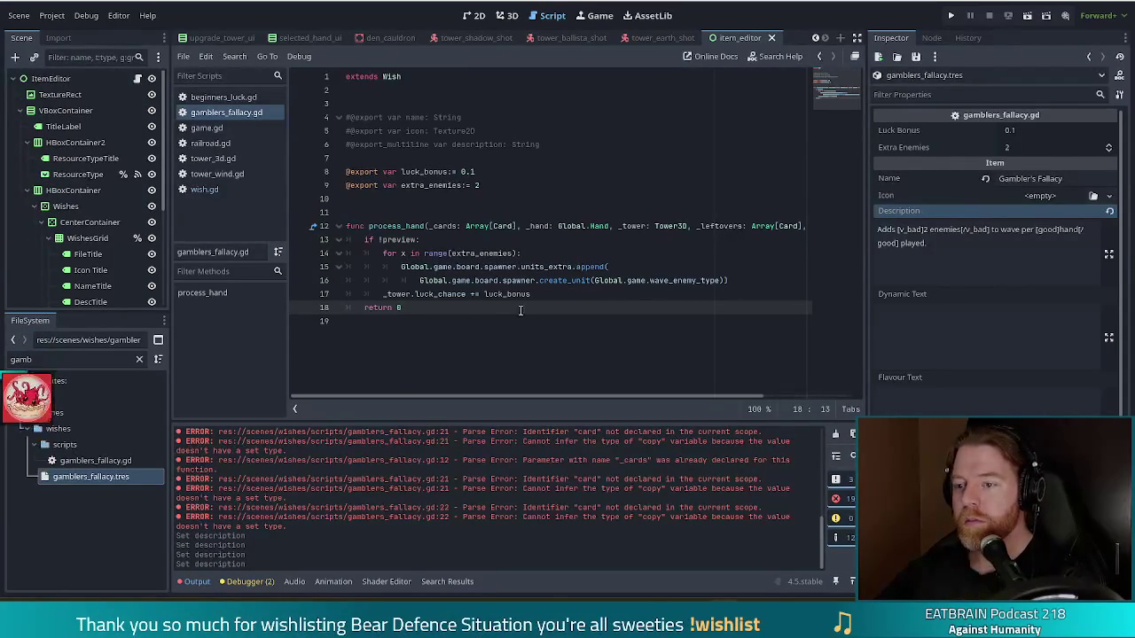
pyautogui.click(553, 296)
pyautogui.click(971, 252)
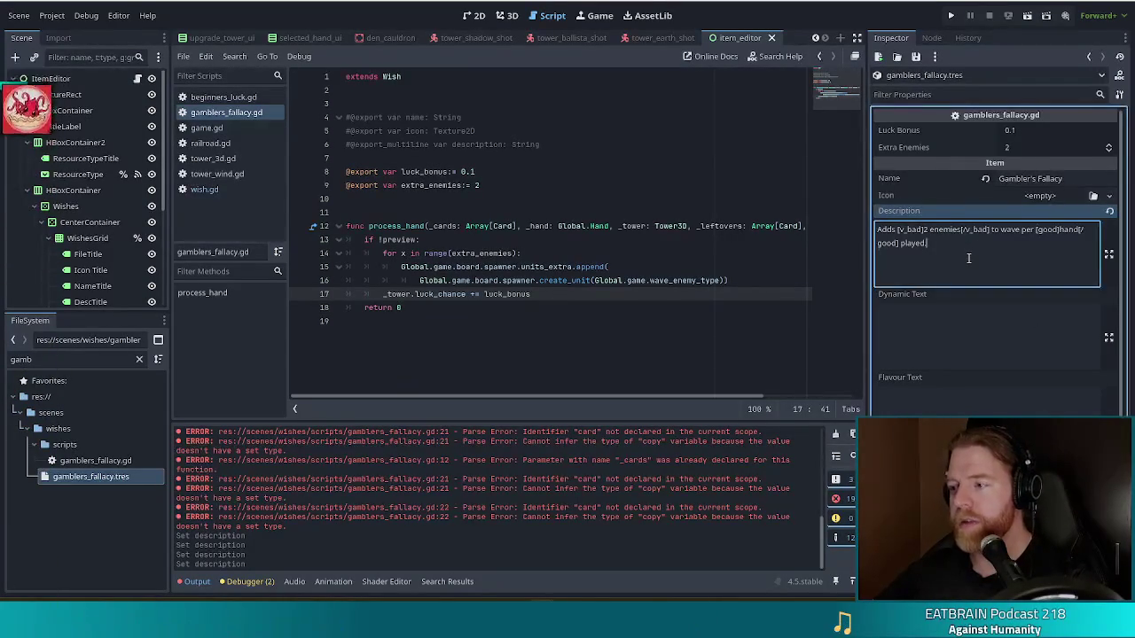
# Insert '10% luck to towers and' after 'Adds' in the Gambler's Fallacy description
pyautogui.click(898, 230)
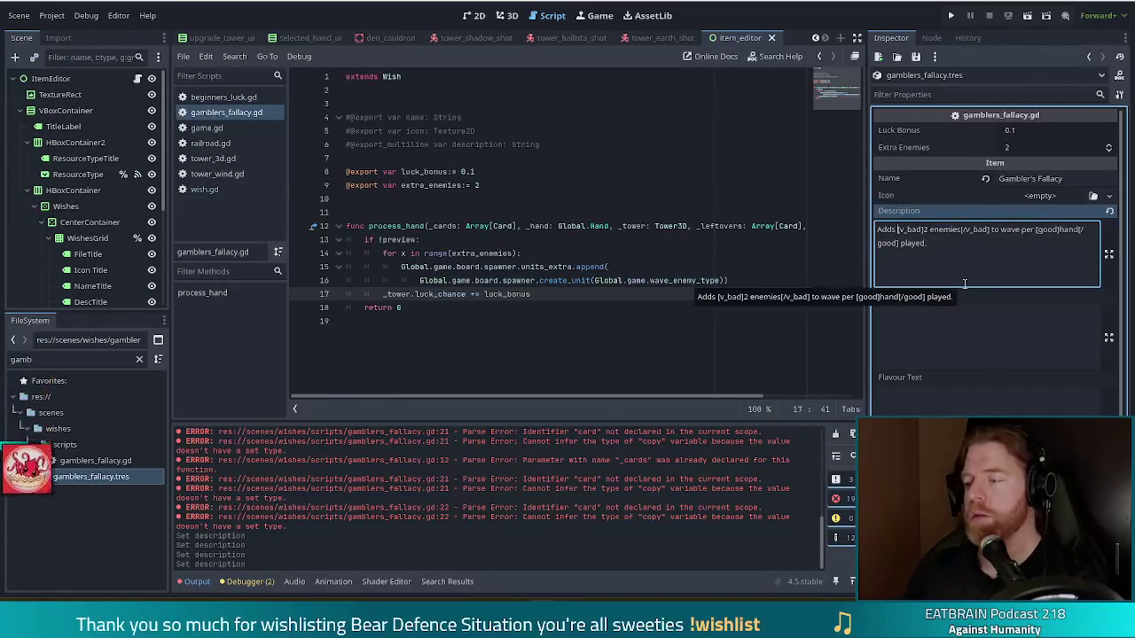
pyautogui.write('10%')
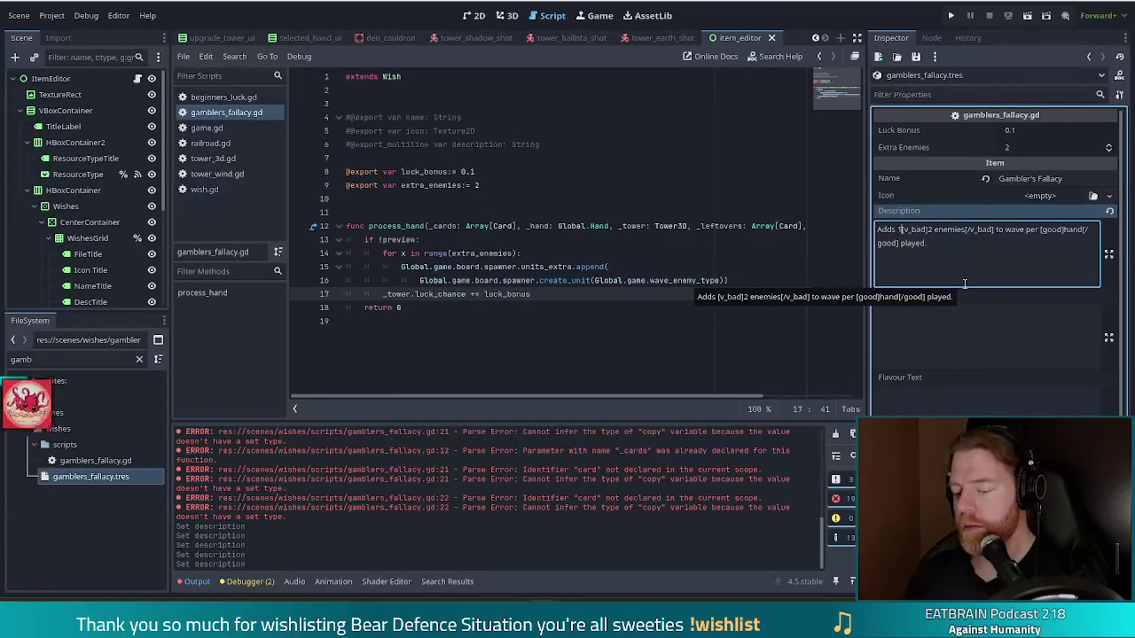
pyautogui.write(' luck to ')
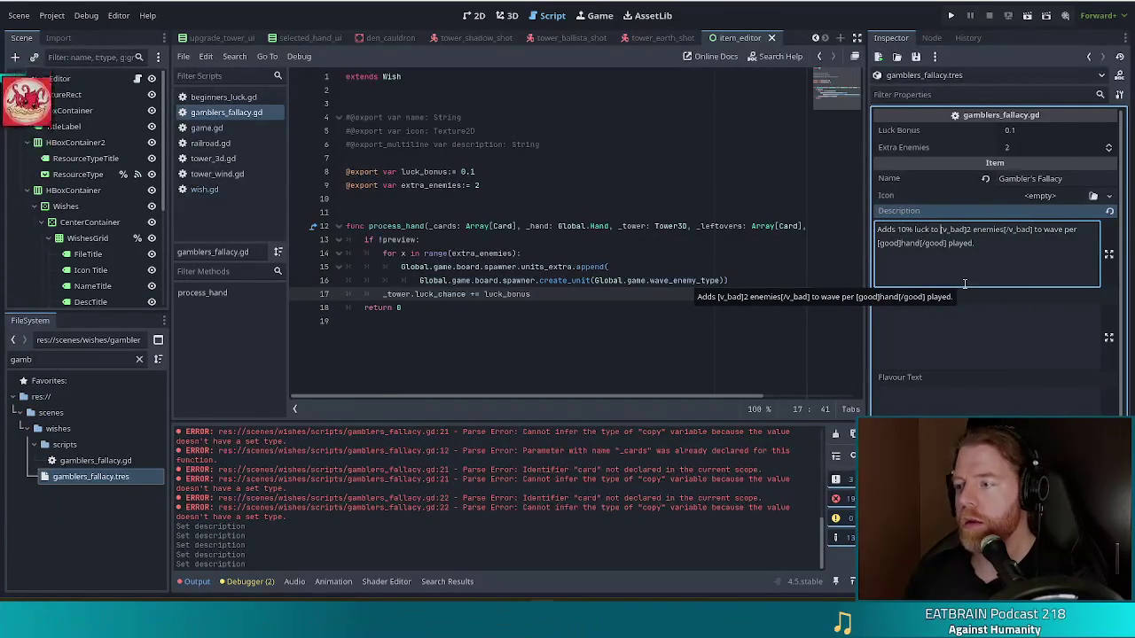
pyautogui.write('towers')
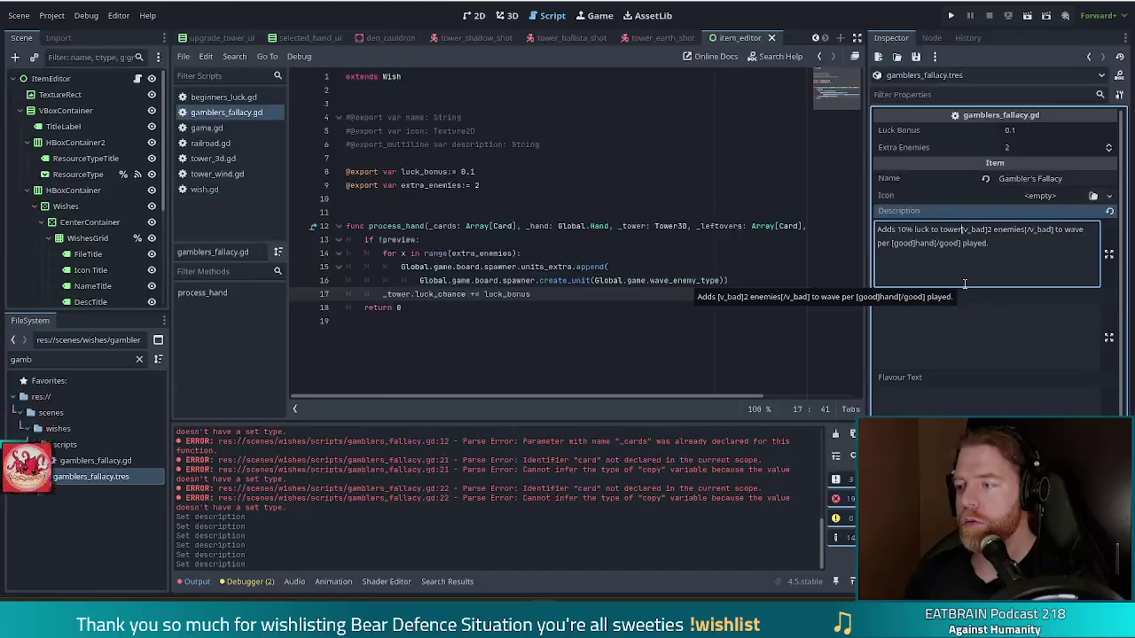
pyautogui.write(' and')
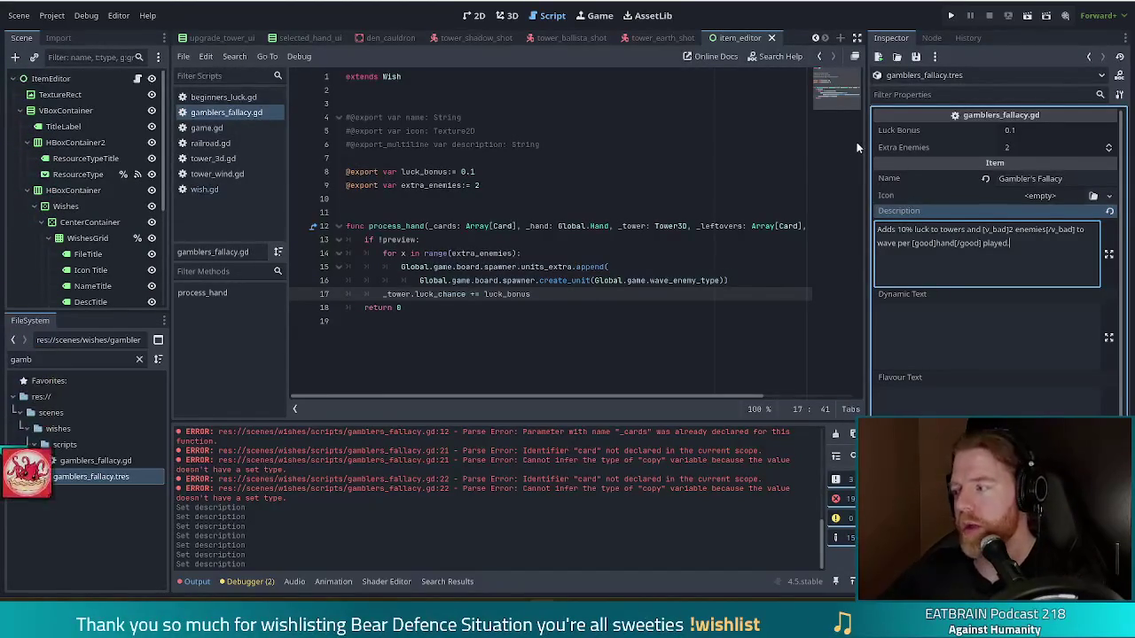
# Run the game, start a new game, and grant the wish with console command 'add_wish gamblers_fallacy'
pyautogui.click(951, 15)
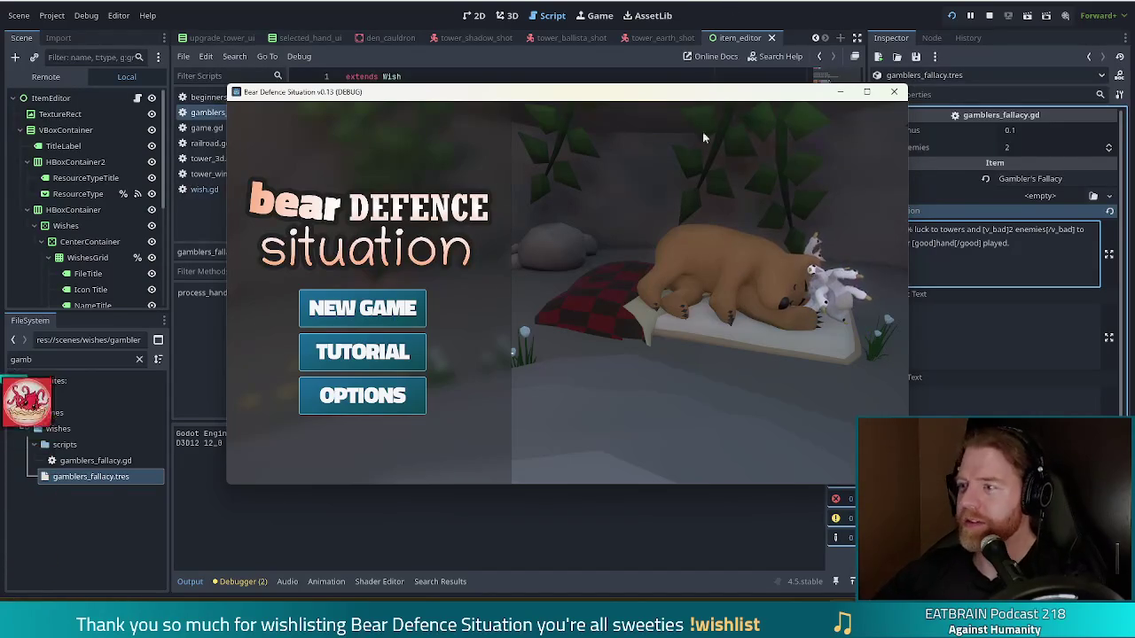
pyautogui.moveTo(741, 103); pyautogui.dragTo(704, 91)
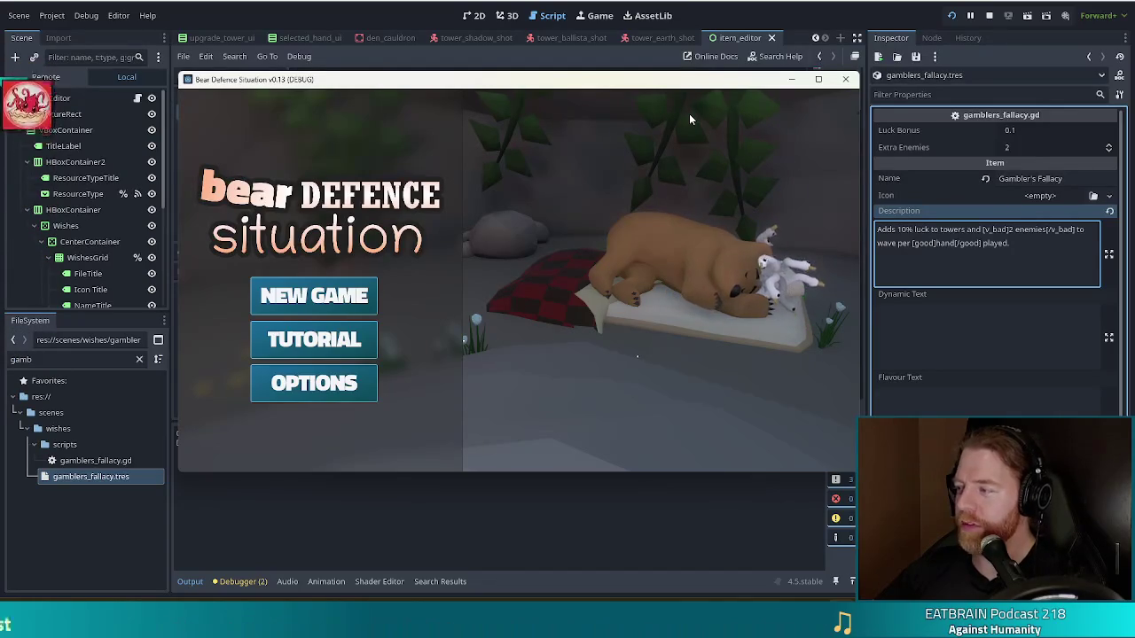
pyautogui.click(339, 296)
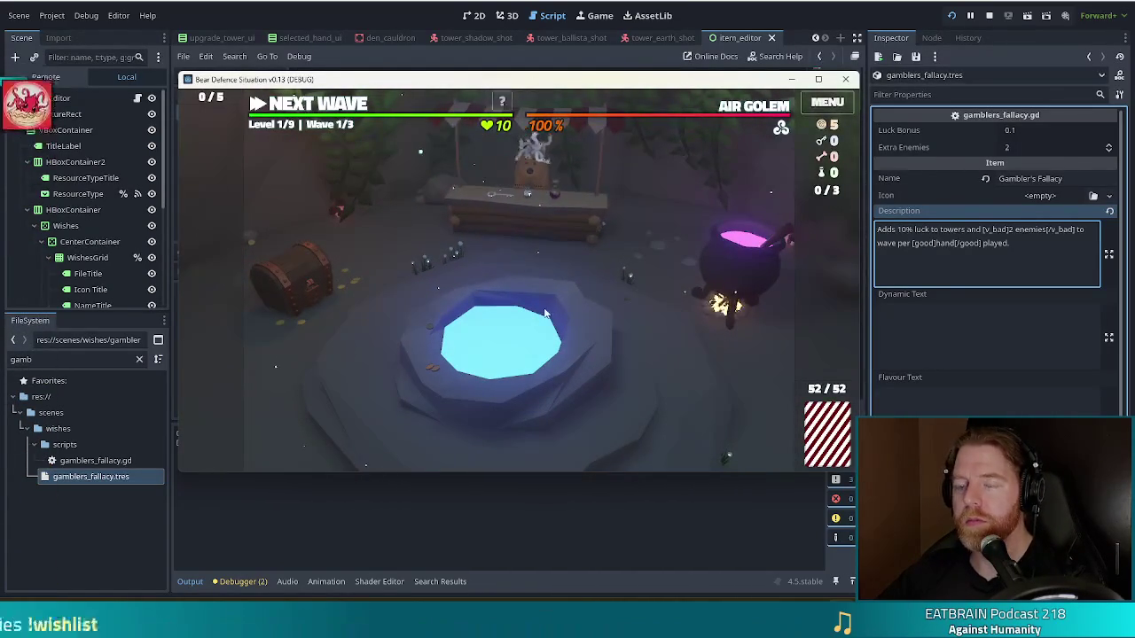
pyautogui.press('`')
pyautogui.write('add-wi')
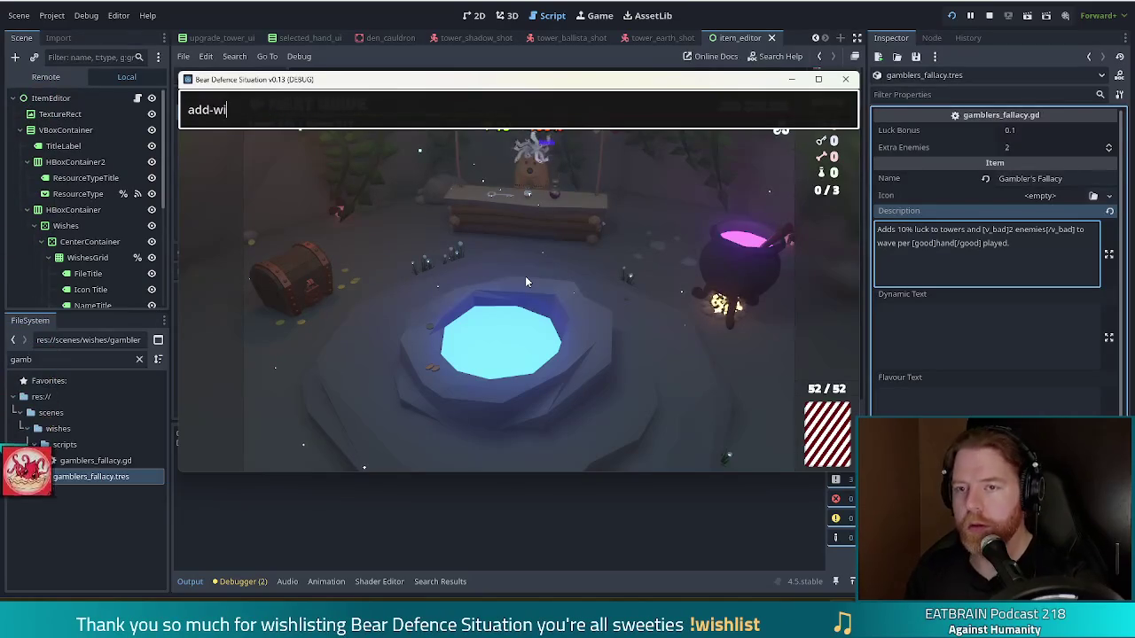
pyautogui.press('BackSpace')
pyautogui.press('BackSpace')
pyautogui.press('BackSpace')
pyautogui.write('_wish gam')
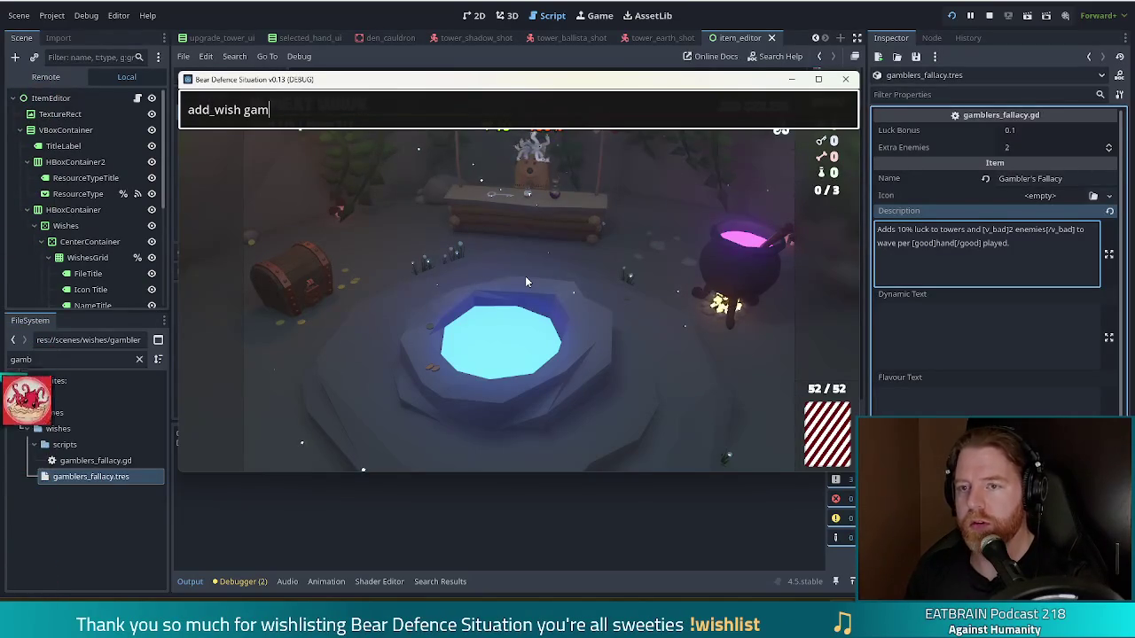
pyautogui.write("bler's fa")
pyautogui.press('BackSpace')
pyautogui.press('BackSpace')
pyautogui.press('BackSpace')
pyautogui.press('BackSpace')
pyautogui.press('BackSpace')
pyautogui.write('s_fallacy')
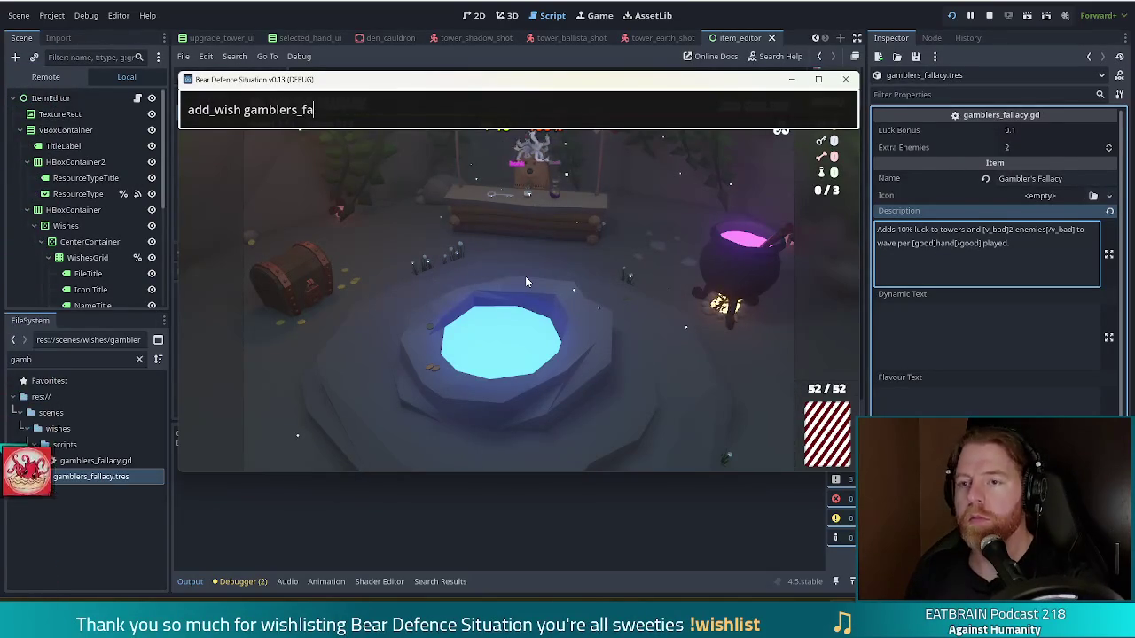
pyautogui.press('Return')
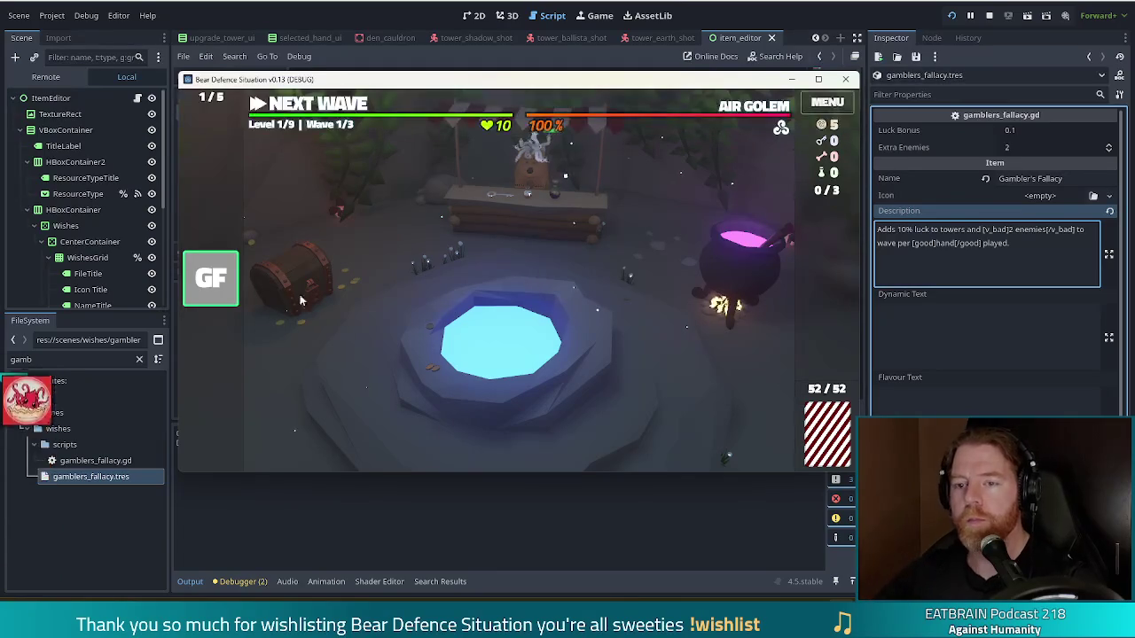
# Show the 'Pick 1 & Take Action' sticker image in a browser window positioned over the editor
pyautogui.moveTo(212, 280)
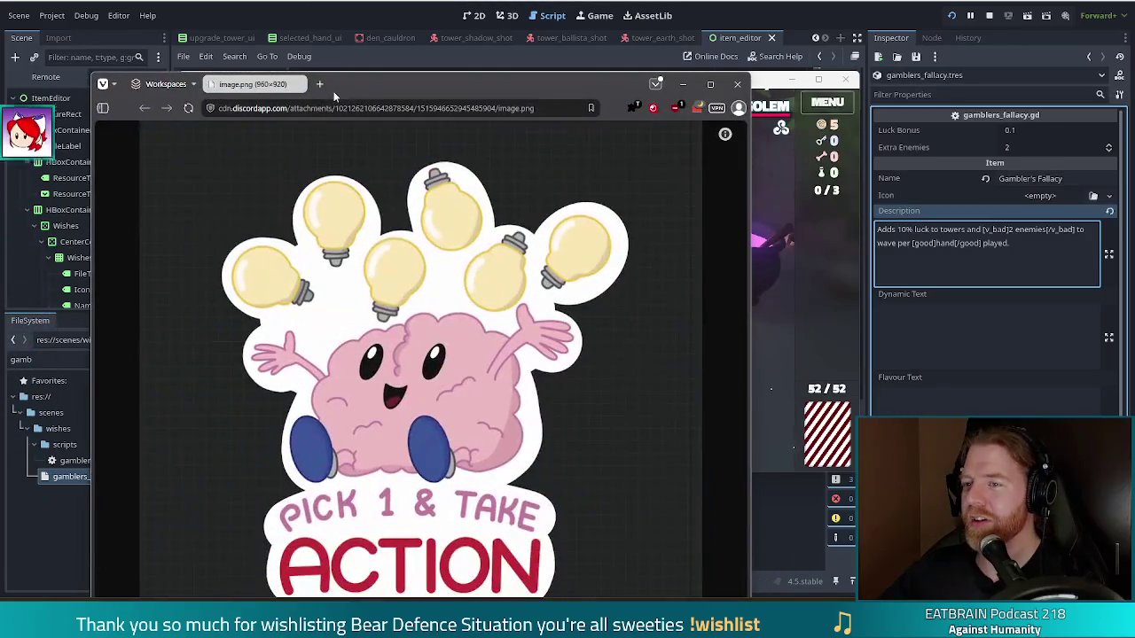
pyautogui.moveTo(336, 82)
pyautogui.mouseDown()
pyautogui.moveTo(381, 41)
pyautogui.moveTo(387, 17)
pyautogui.mouseUp()
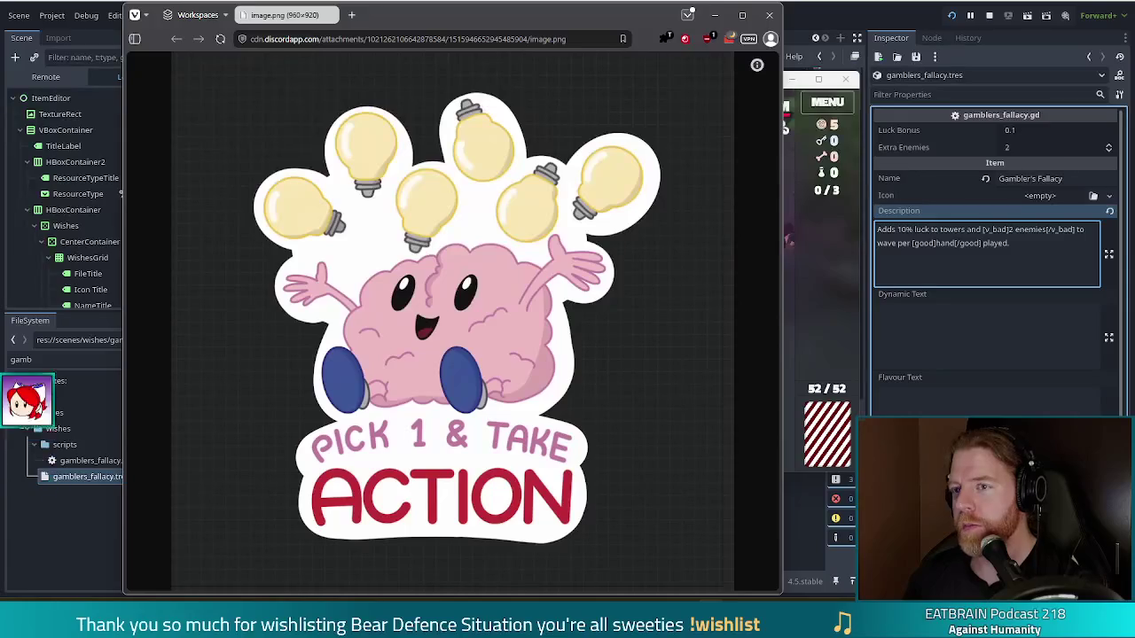
# Close the Vivaldi sticker window to reveal the running game
pyautogui.click(769, 15)
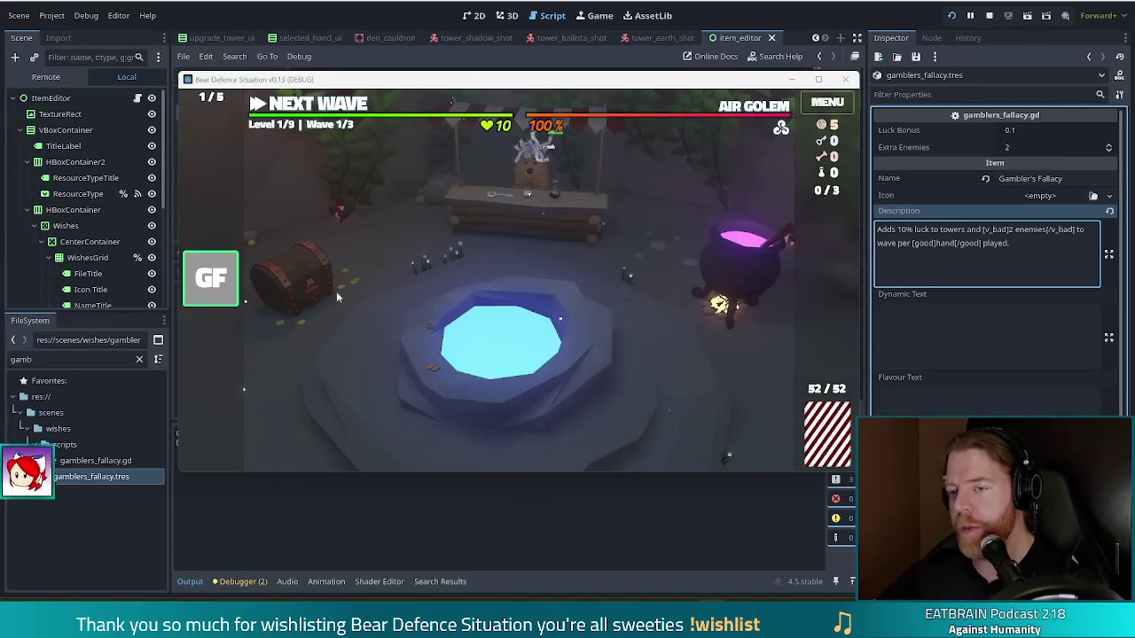
# Build a ballista tower inside the path loop and check its luck chance
pyautogui.moveTo(204, 296)
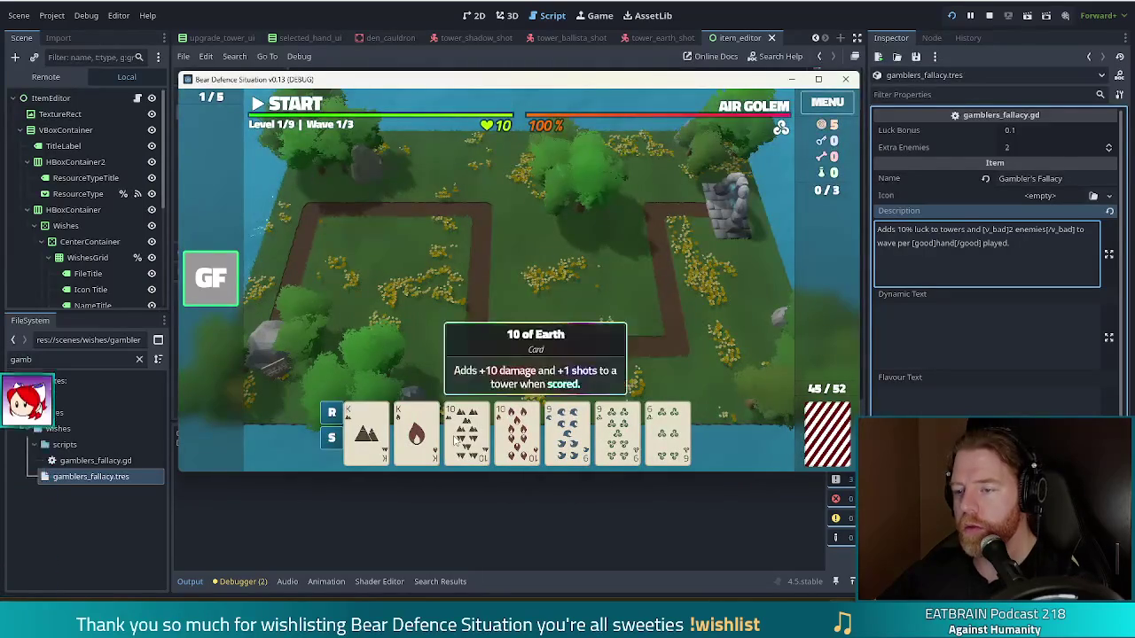
pyautogui.click(467, 426)
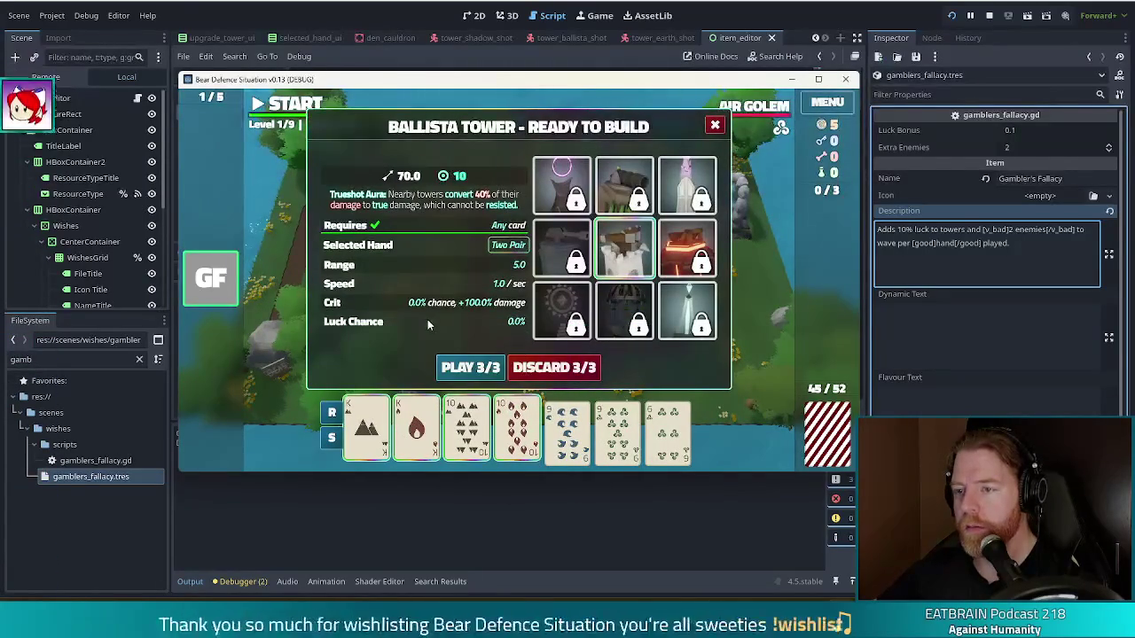
pyautogui.click(481, 369)
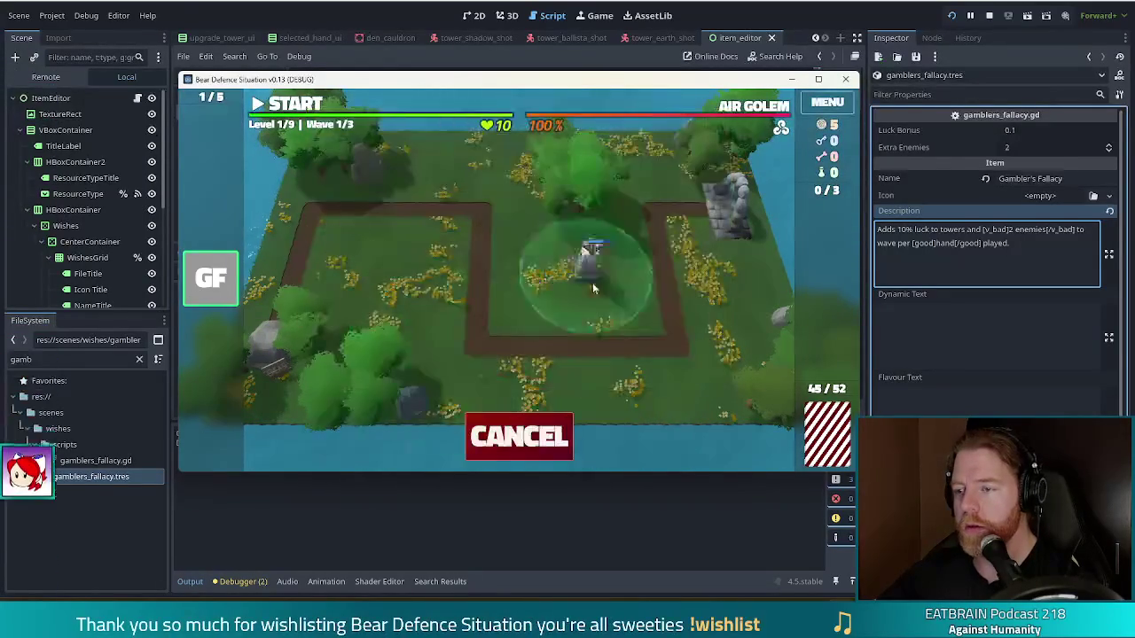
pyautogui.click(608, 302)
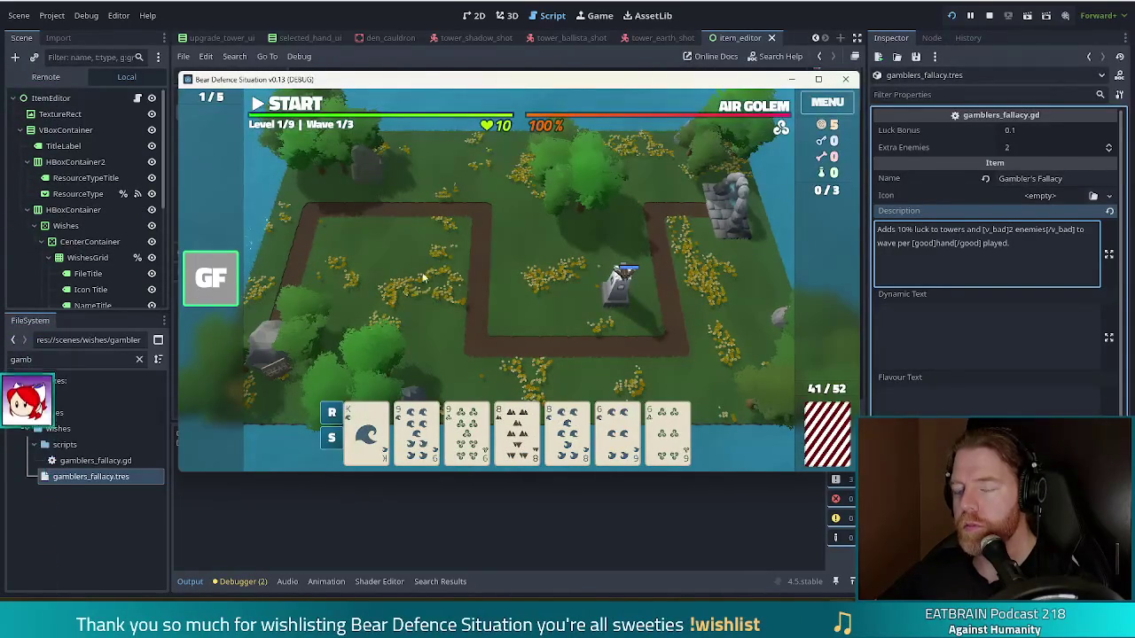
pyautogui.click(625, 297)
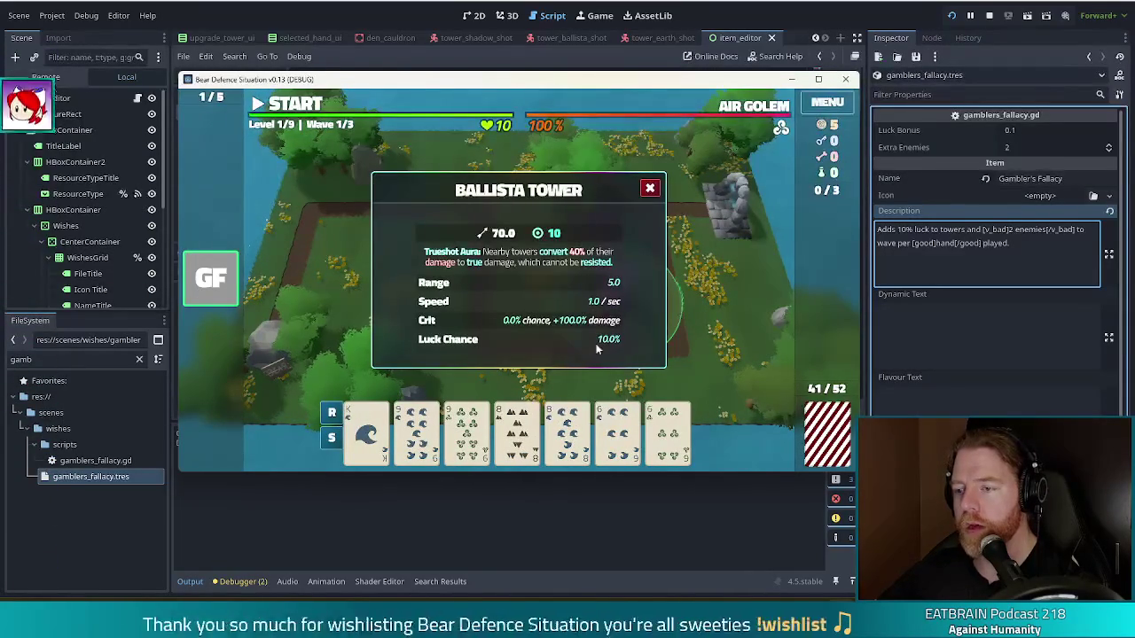
pyautogui.click(650, 188)
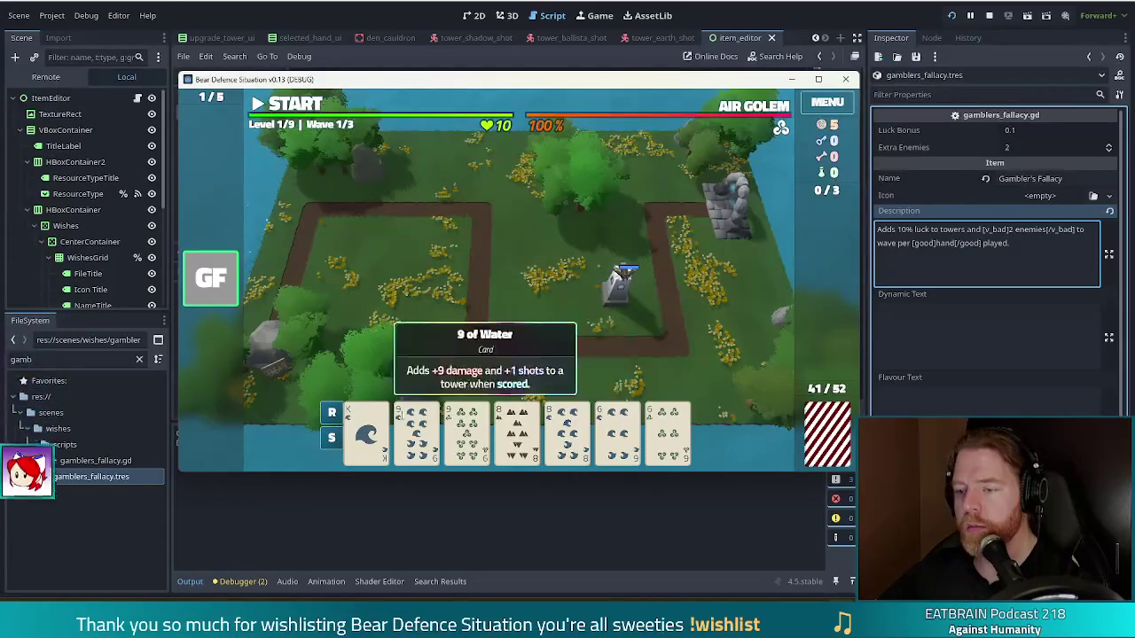
# Build a second ballista tower, play two cards onto it, and inspect its info panel
pyautogui.click(415, 430)
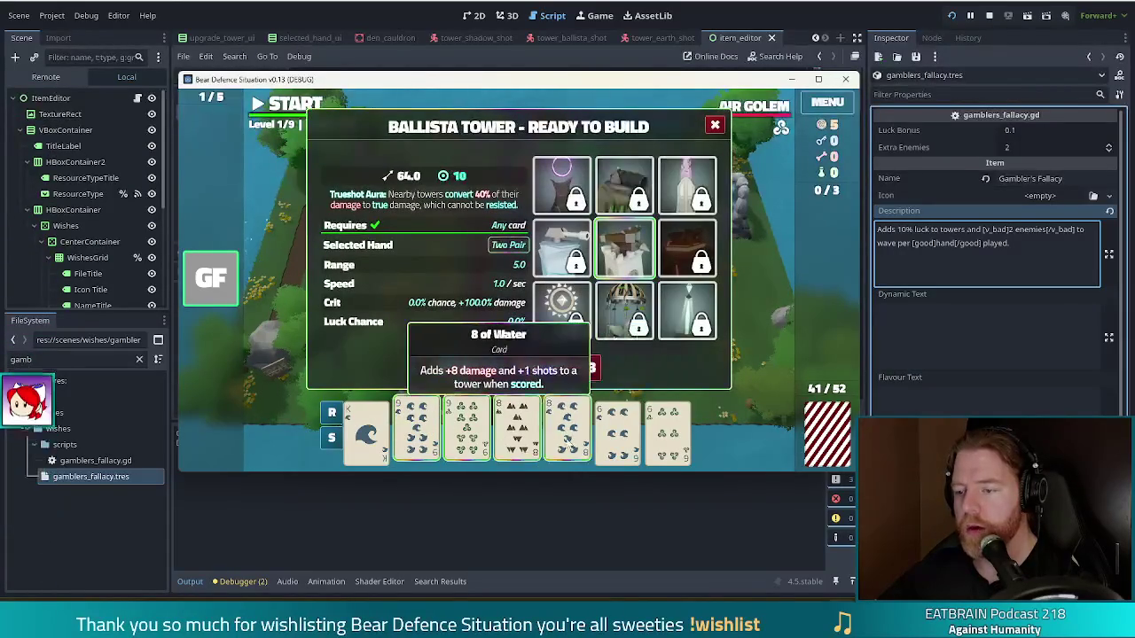
pyautogui.click(466, 367)
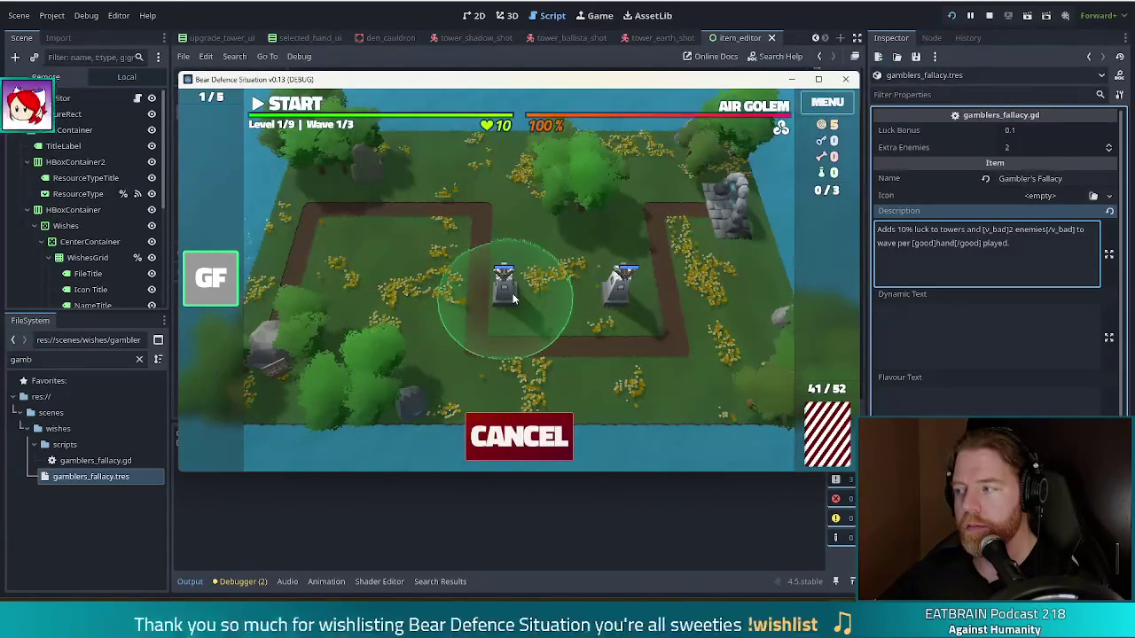
pyautogui.click(541, 297)
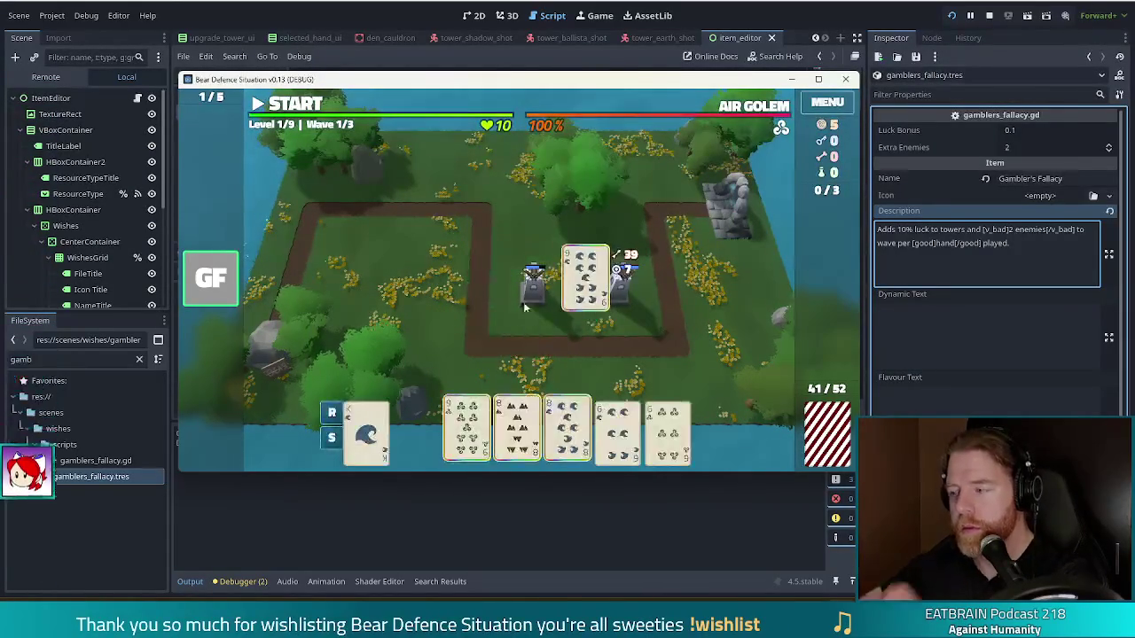
pyautogui.moveTo(555, 292); pyautogui.dragTo(557, 294)
pyautogui.moveTo(567, 430)
pyautogui.mouseDown()
pyautogui.moveTo(559, 293)
pyautogui.moveTo(572, 301)
pyautogui.mouseUp()
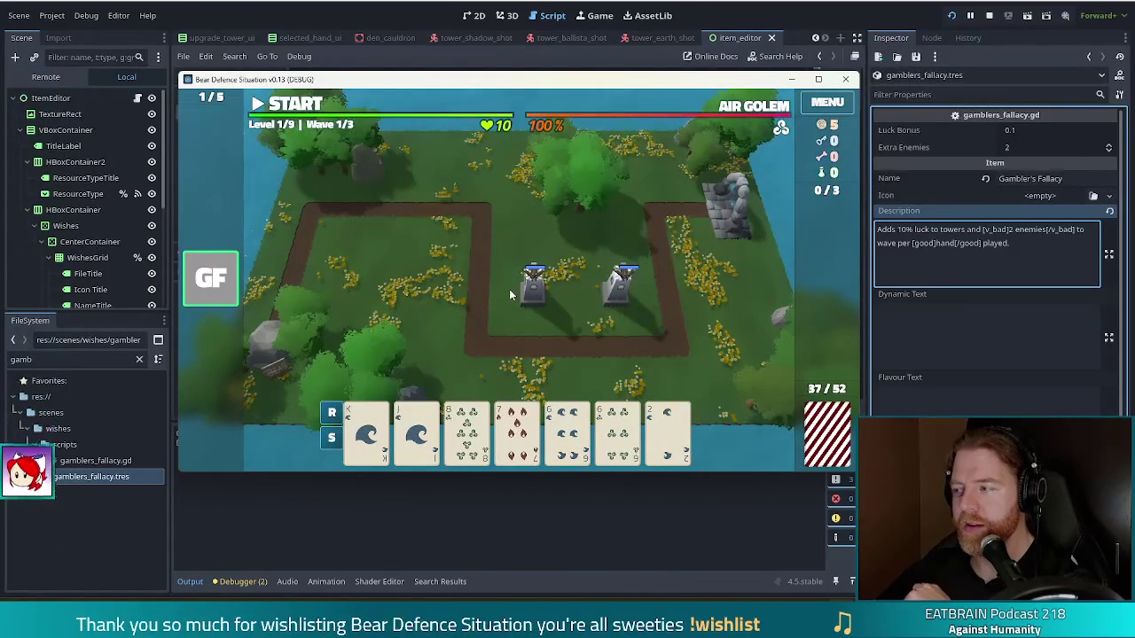
pyautogui.moveTo(226, 274)
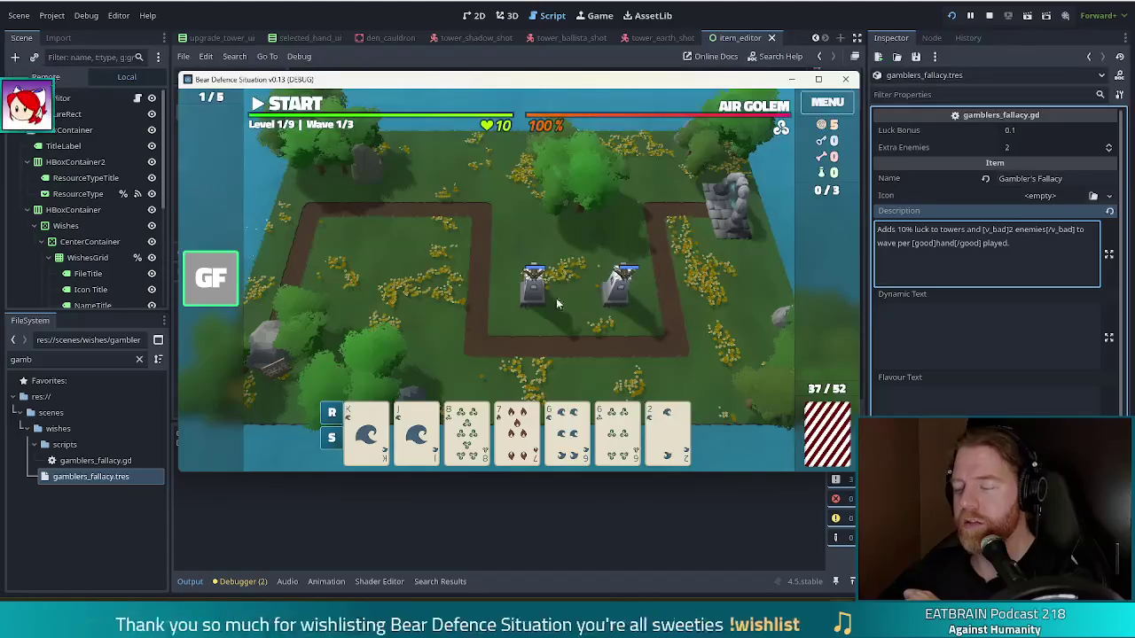
pyautogui.click(620, 285)
pyautogui.click(649, 189)
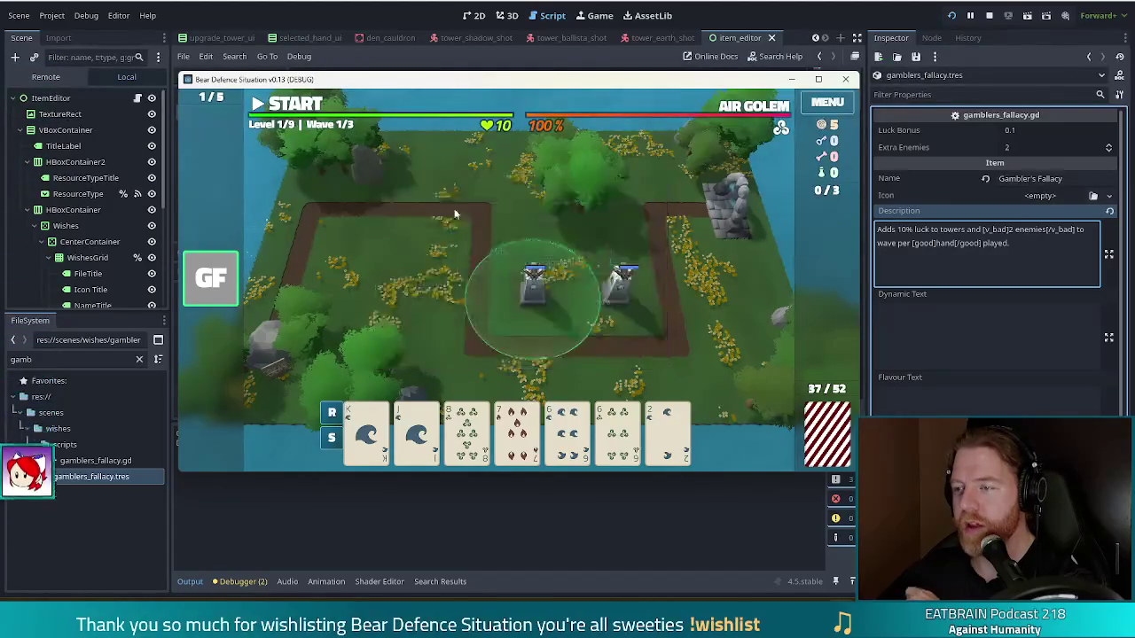
# Finish wave 1, pause during wave 2, then stop the game and return to the script
pyautogui.click(295, 104)
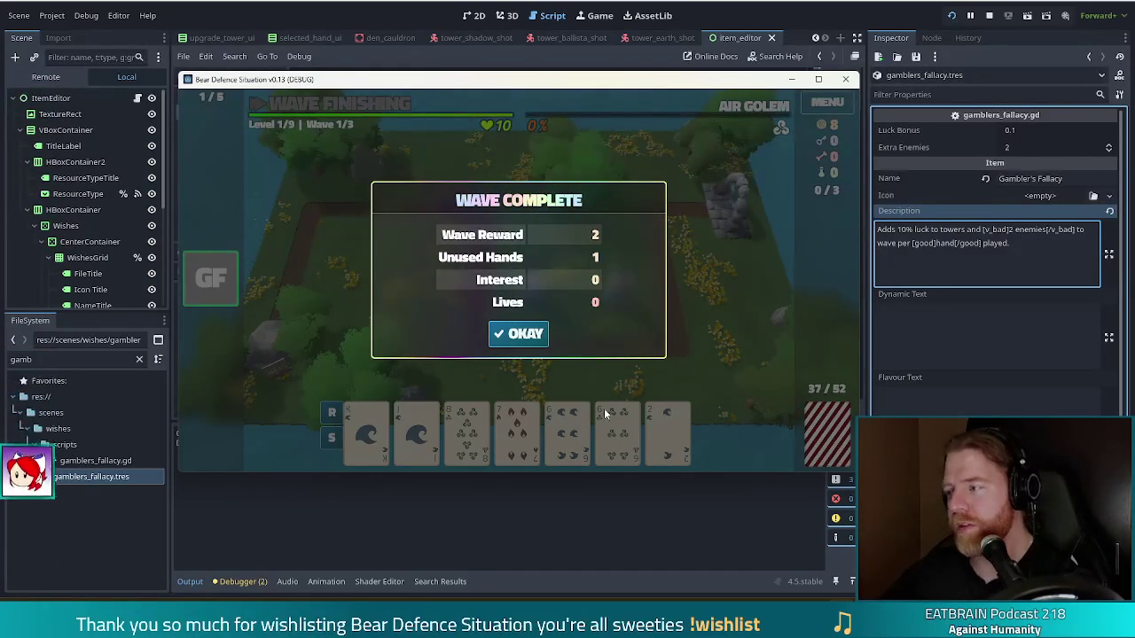
pyautogui.click(520, 336)
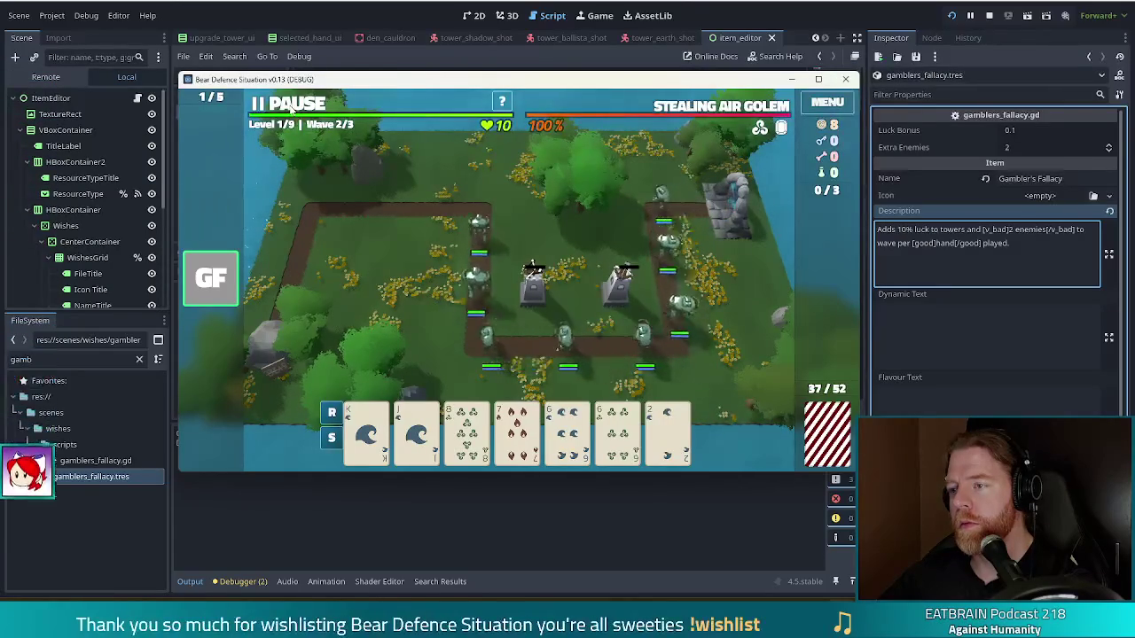
pyautogui.click(291, 104)
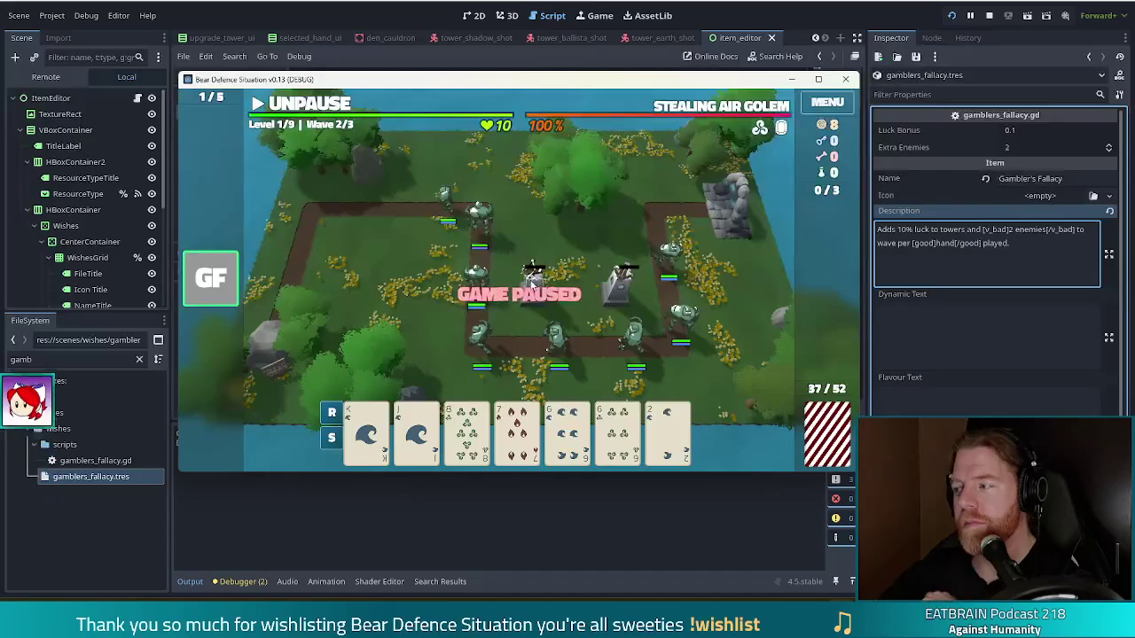
pyautogui.moveTo(536, 100)
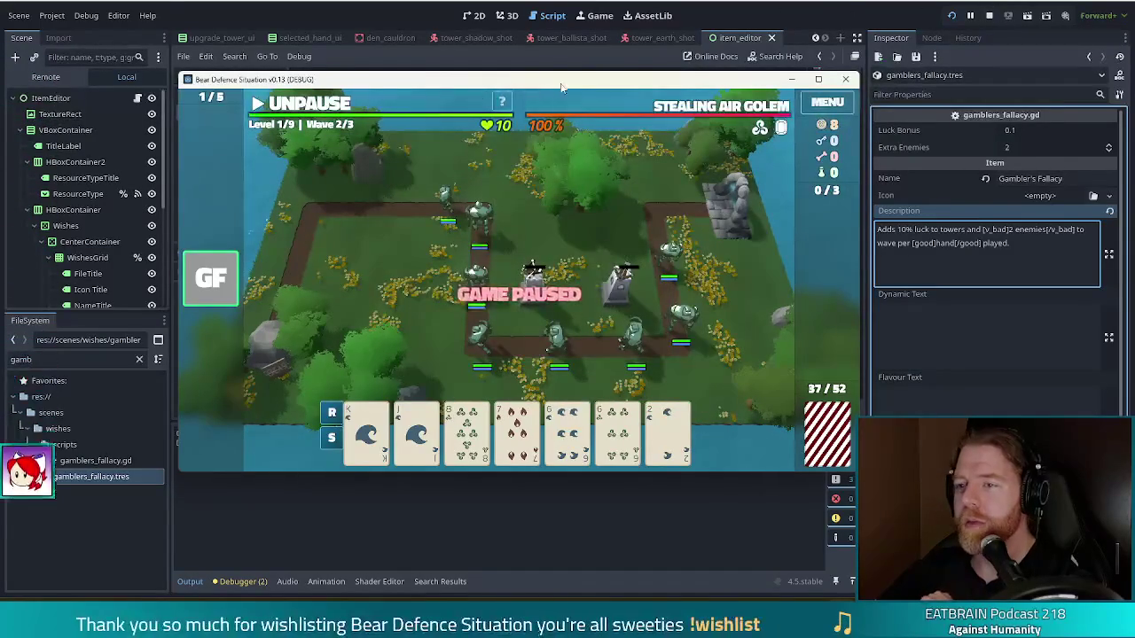
pyautogui.click(989, 15)
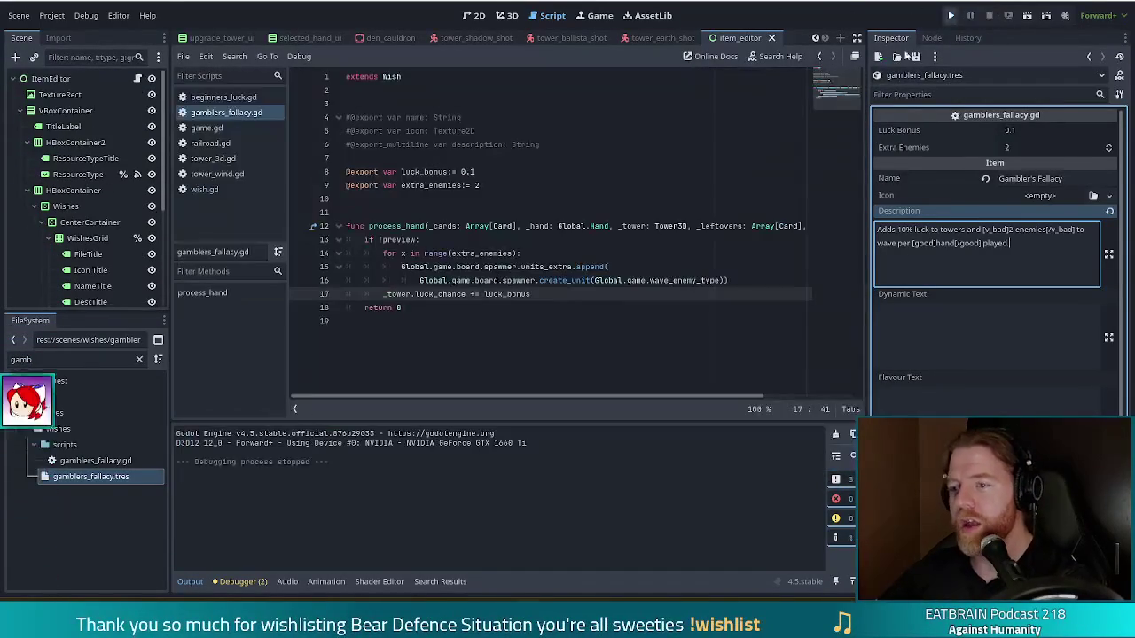
pyautogui.click(536, 280)
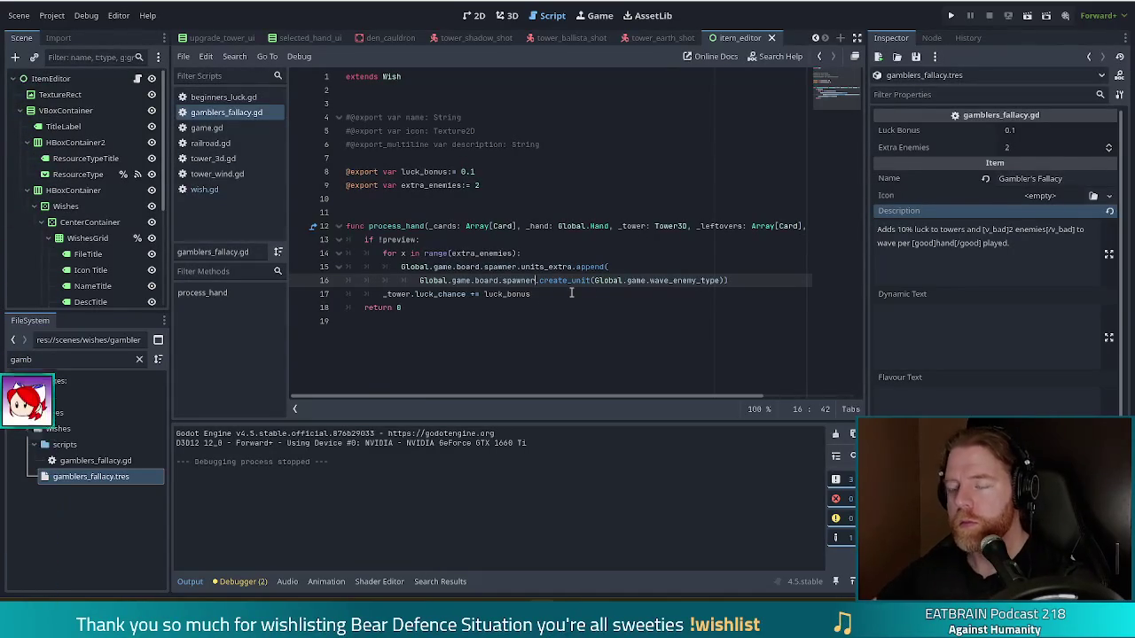
pyautogui.keyDown('ctrl'); pyautogui.click(566, 282); pyautogui.keyUp('ctrl')
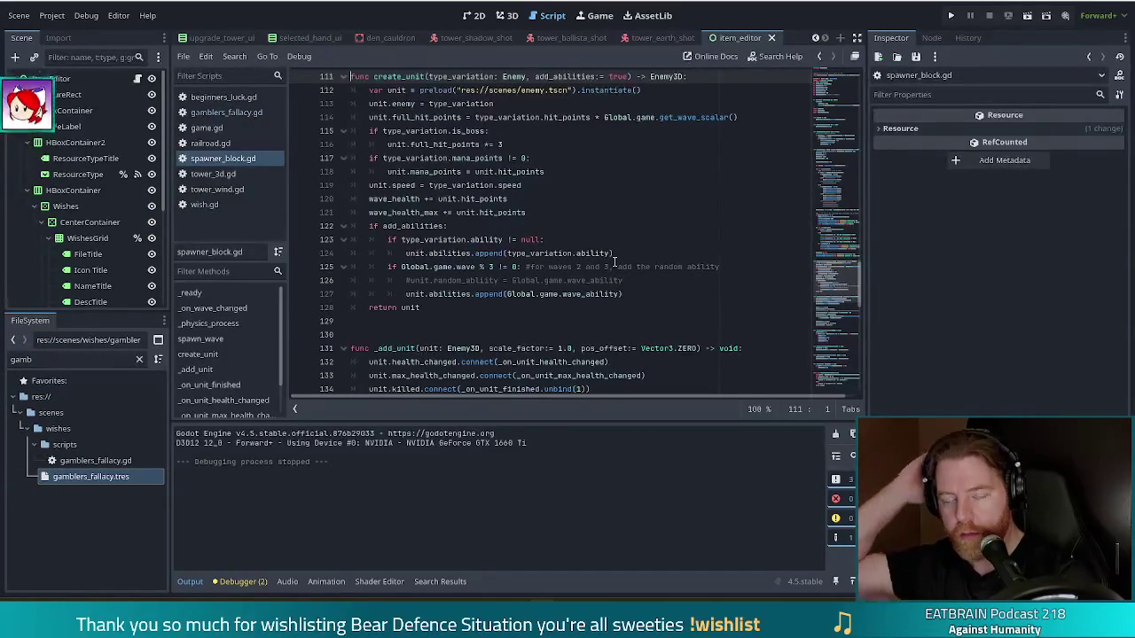
pyautogui.scroll(5, 615, 261)
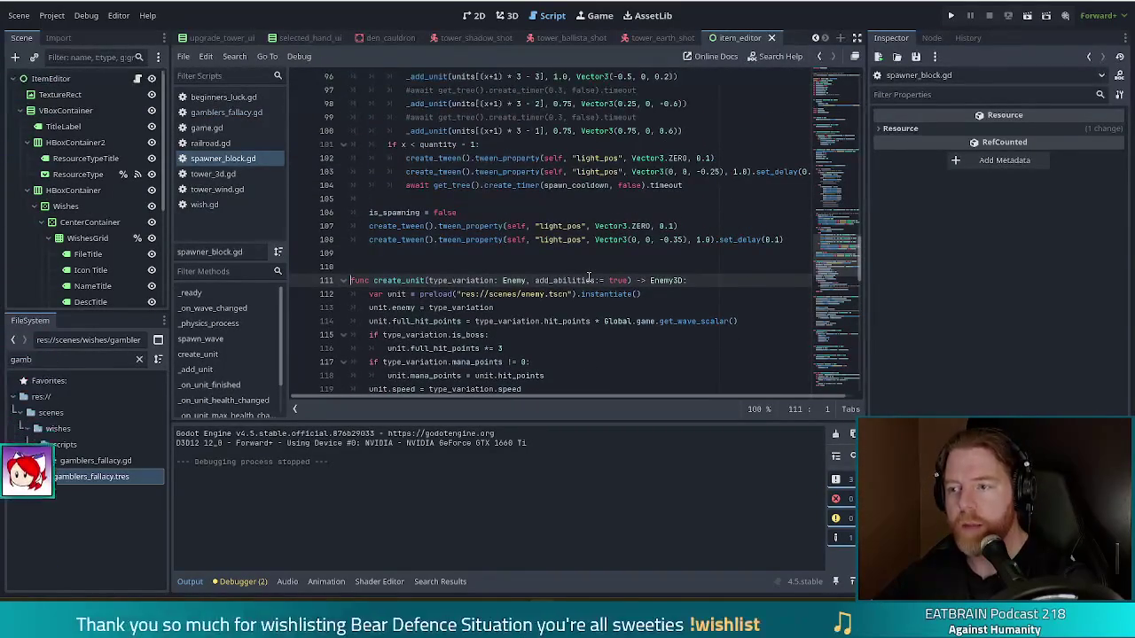
pyautogui.scroll(-5, 588, 278)
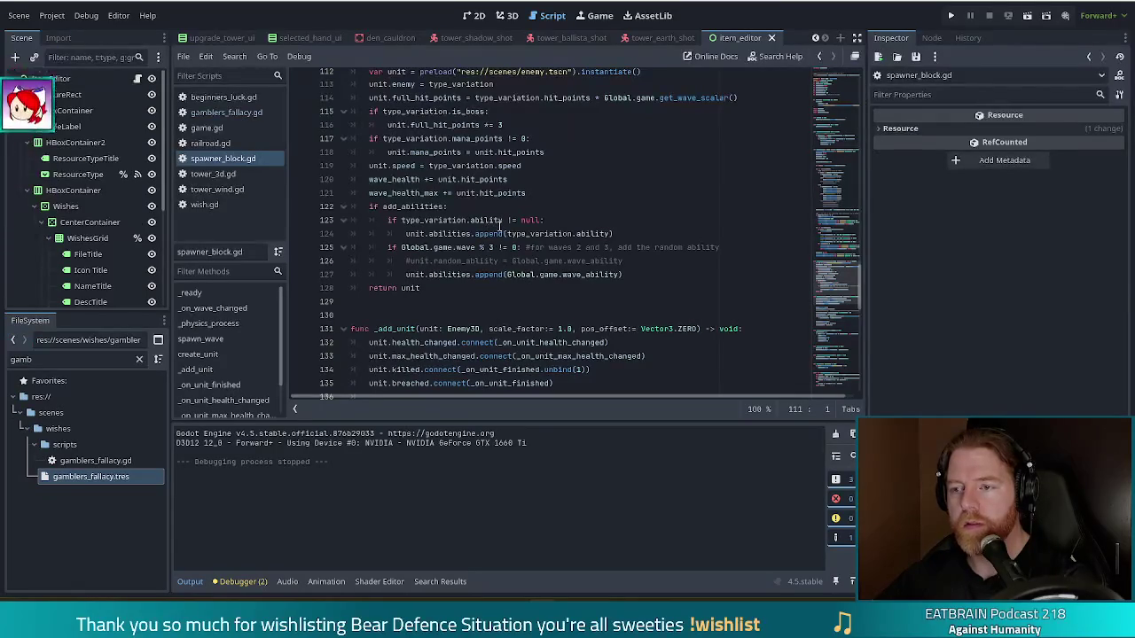
pyautogui.scroll(1, 485, 168)
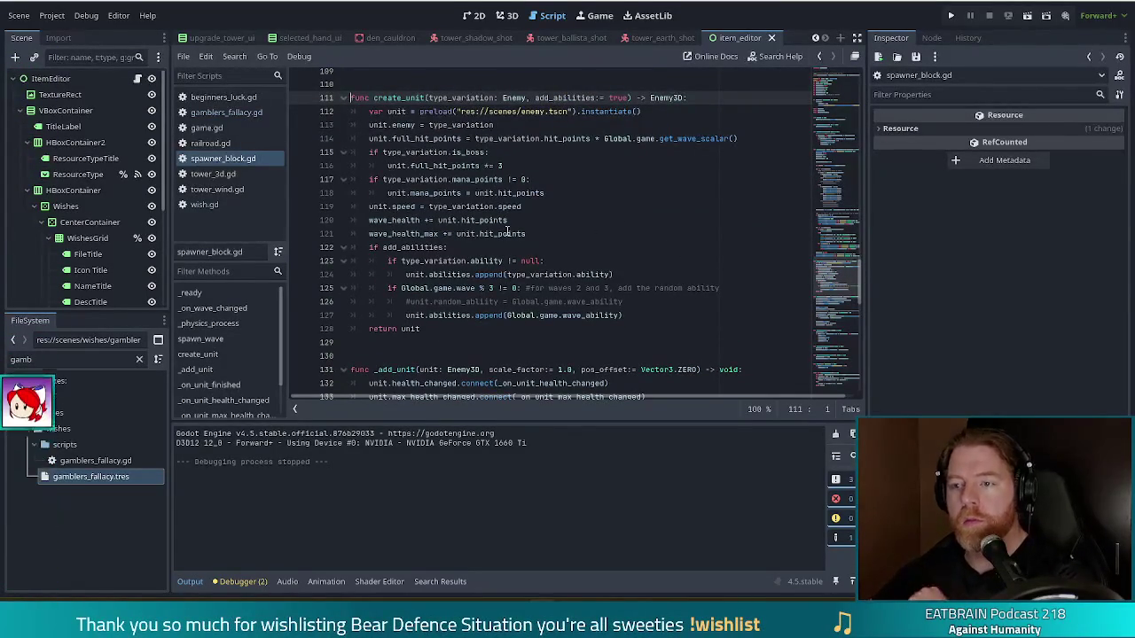
pyautogui.hotkey('ctrl', 'Home')
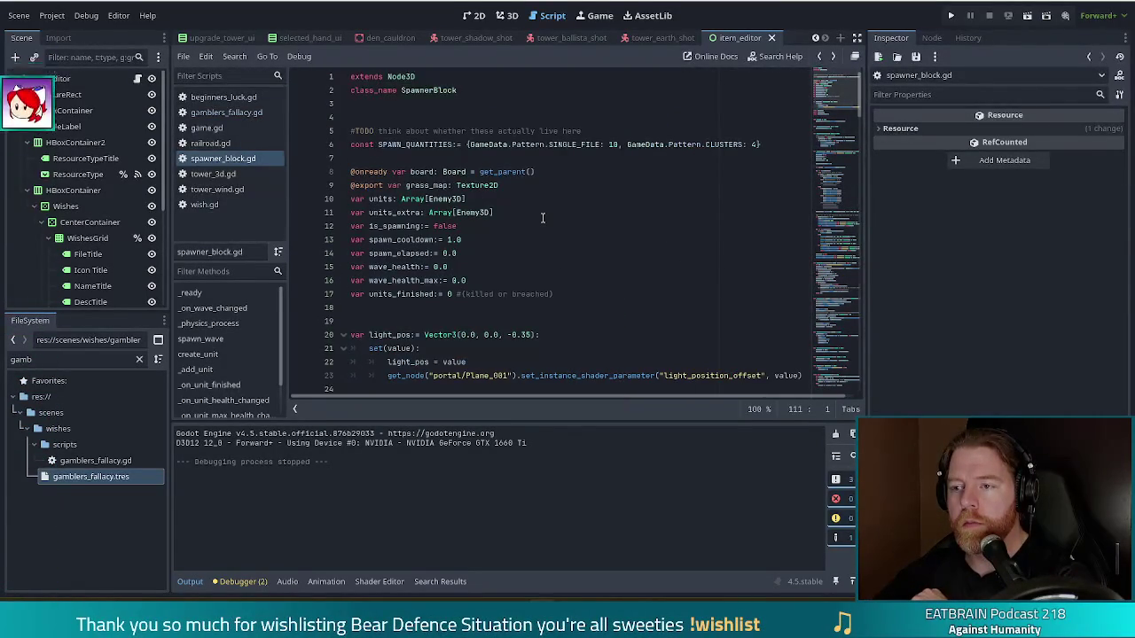
pyautogui.hotkey('alt', 'Left')
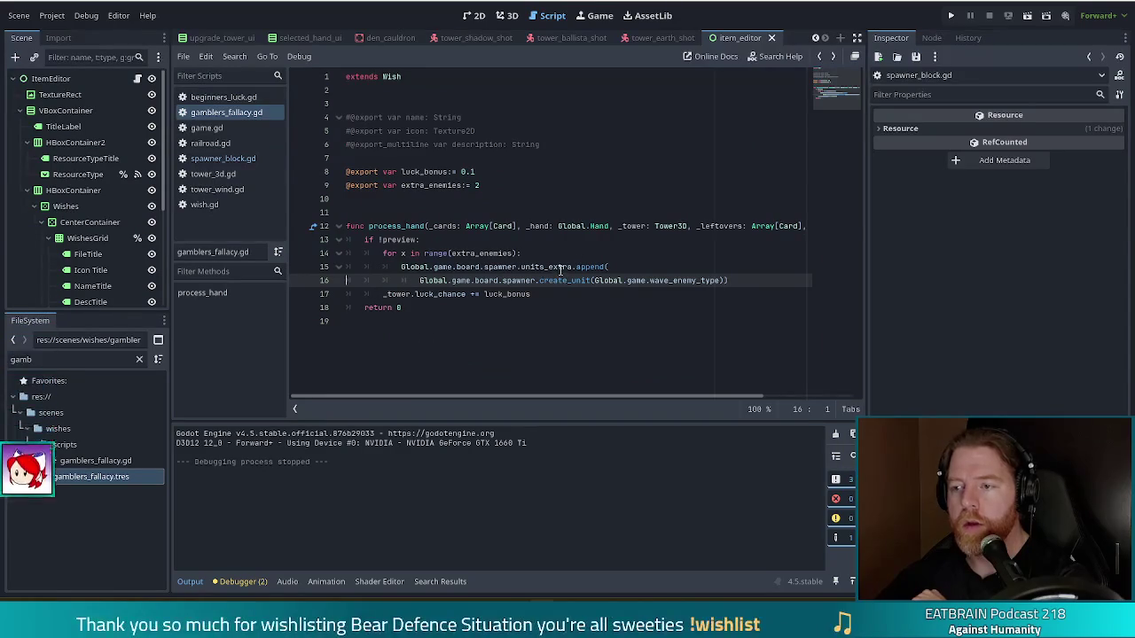
# Jump from units_extra on line 15 to the spawner: SpawnerBlock declaration in board.gd
pyautogui.click(598, 267)
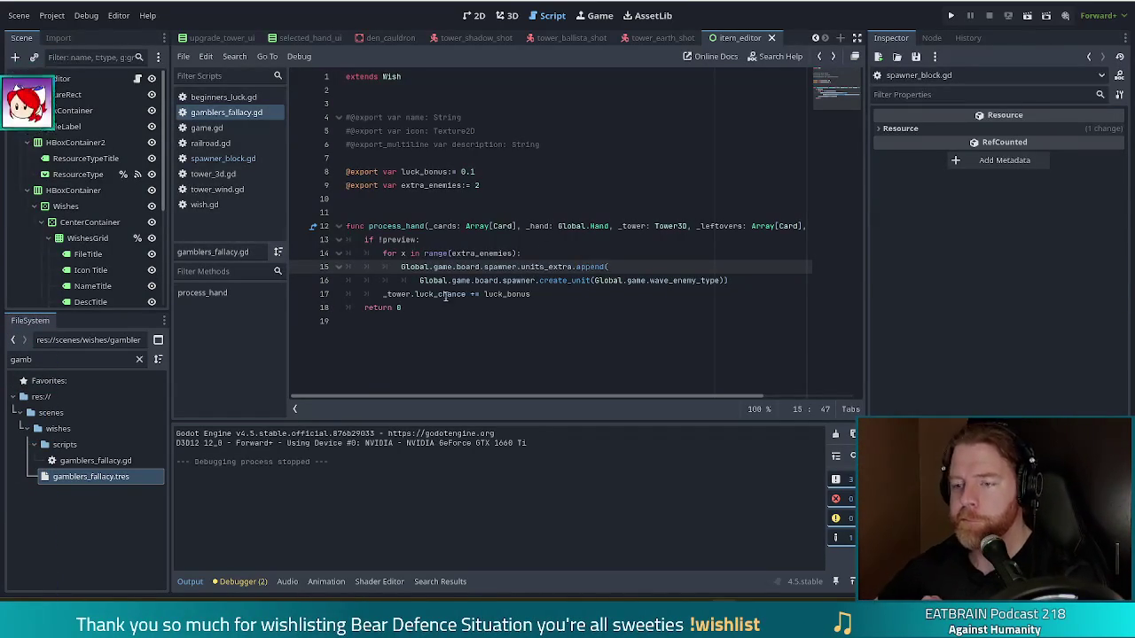
pyautogui.press('Left')
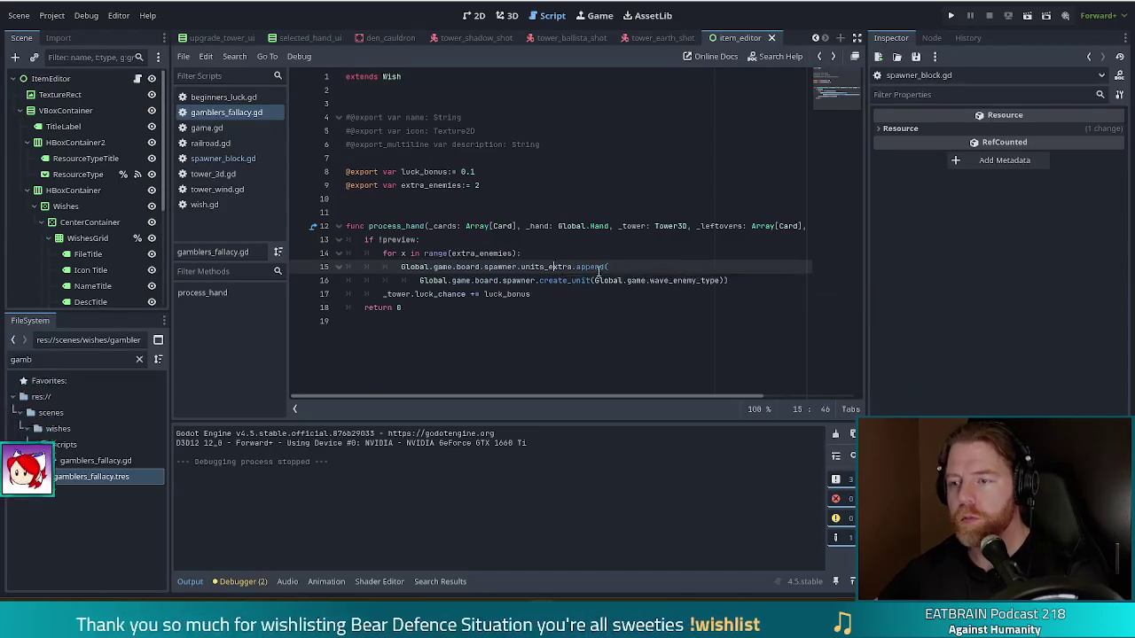
pyautogui.keyDown('ctrl'); pyautogui.click(494, 268); pyautogui.keyUp('ctrl')
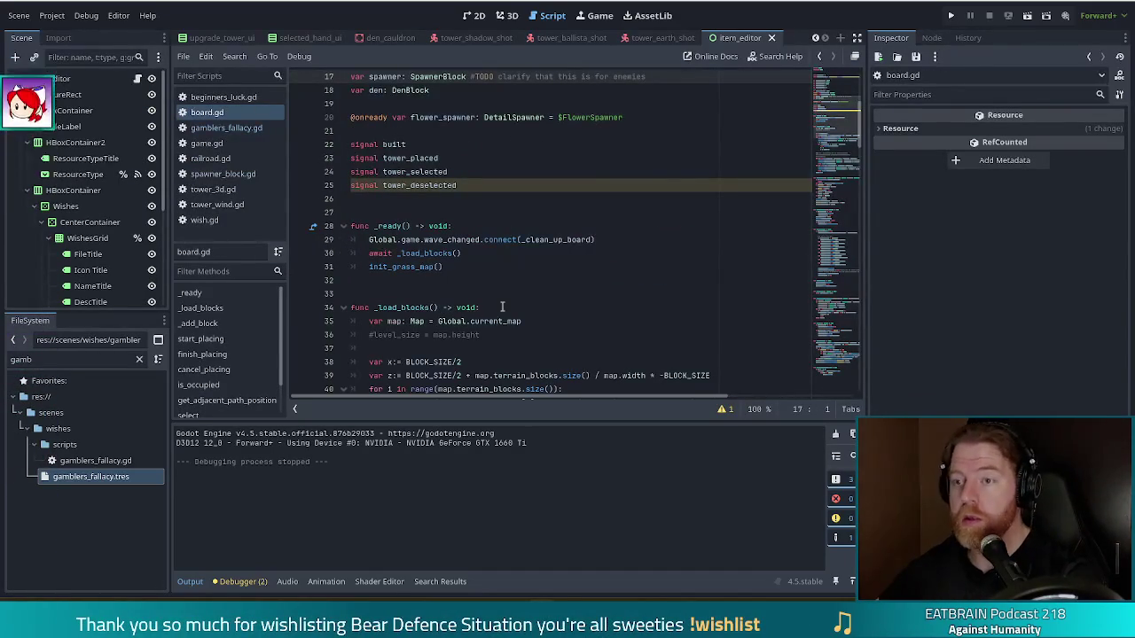
# Scroll through the board.gd script to review its code
pyautogui.click(502, 306)
pyautogui.scroll(-5, 542, 299)
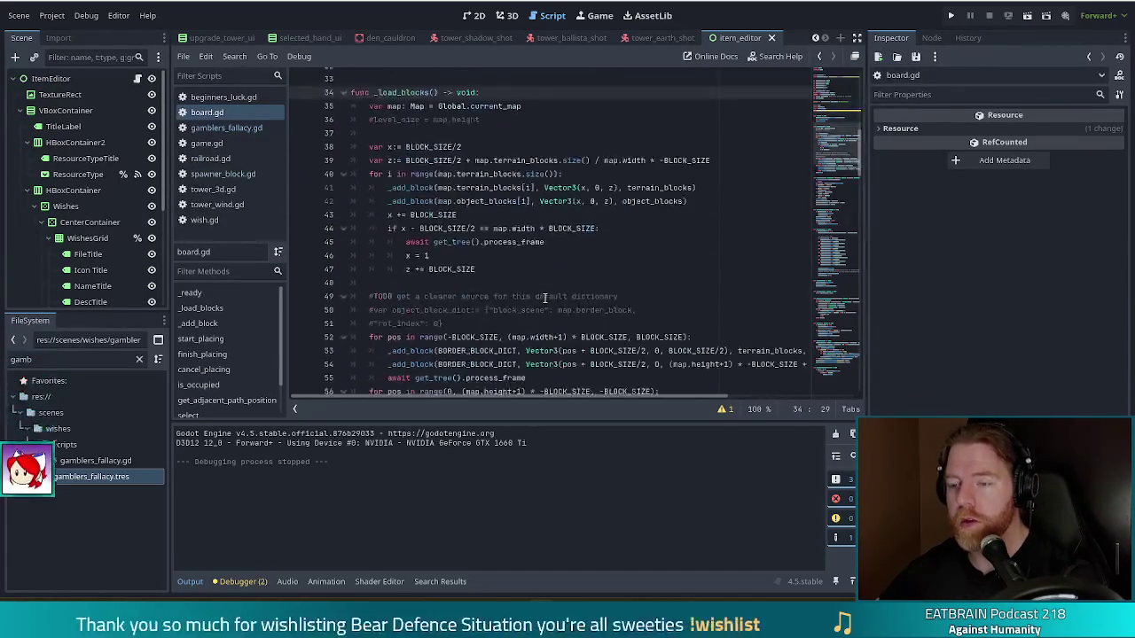
pyautogui.scroll(-11, 544, 298)
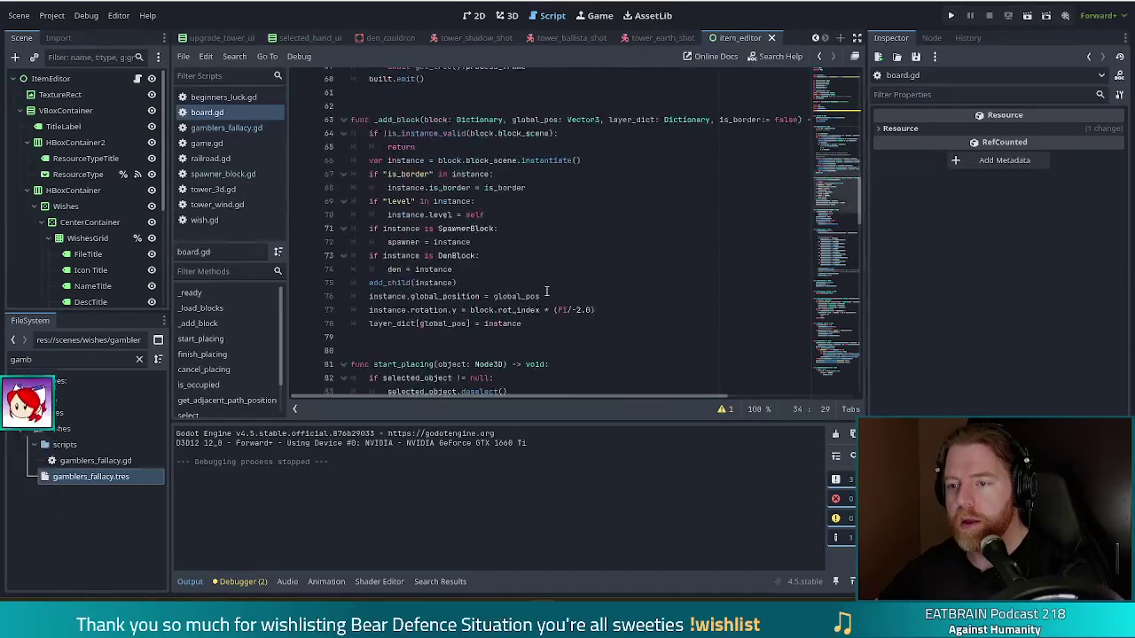
pyautogui.scroll(-15, 547, 291)
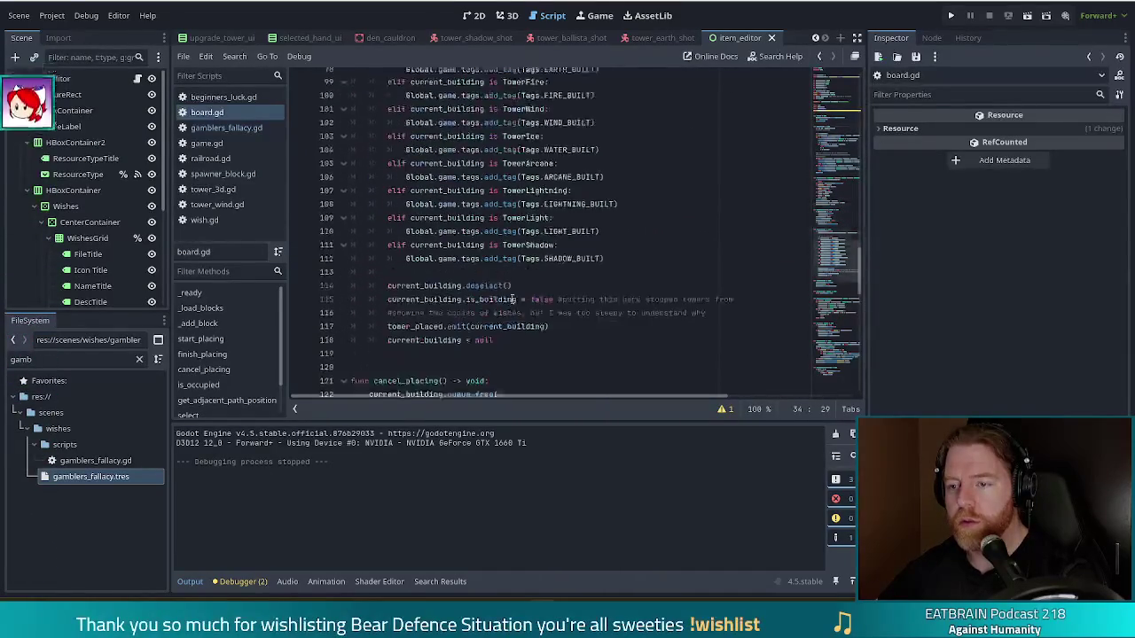
pyautogui.scroll(3, 511, 298)
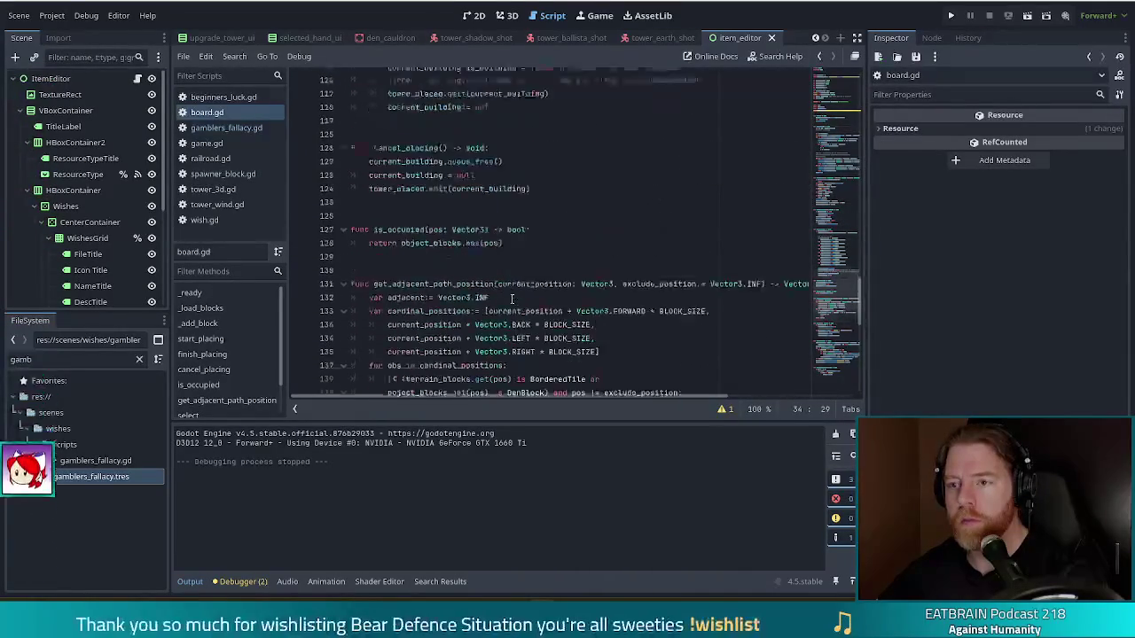
pyautogui.scroll(9, 512, 299)
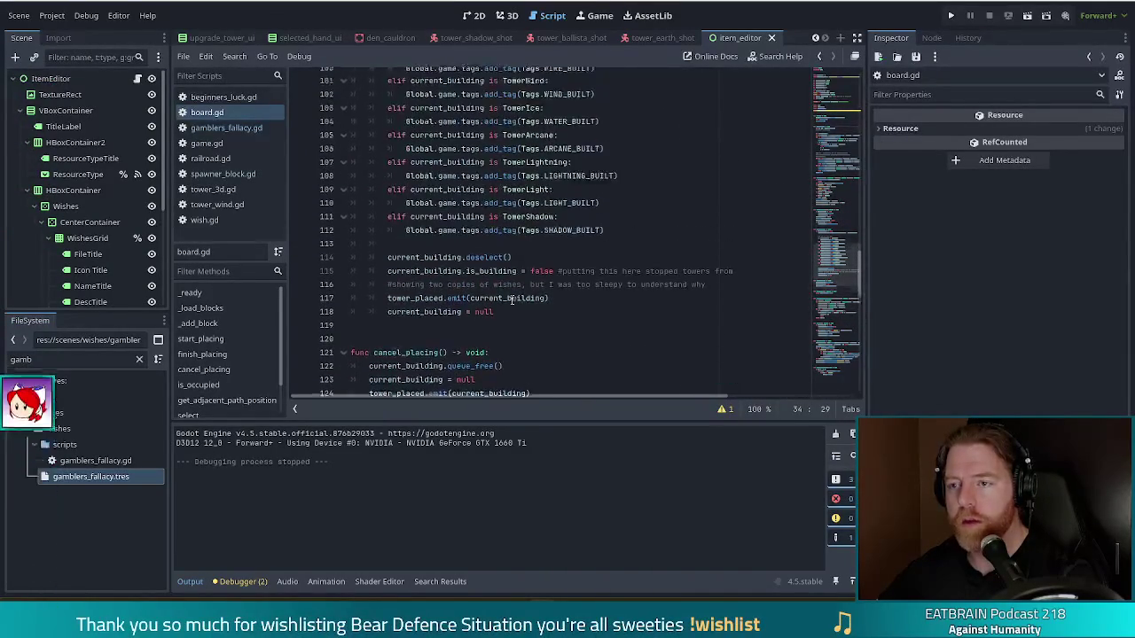
pyautogui.scroll(7, 511, 299)
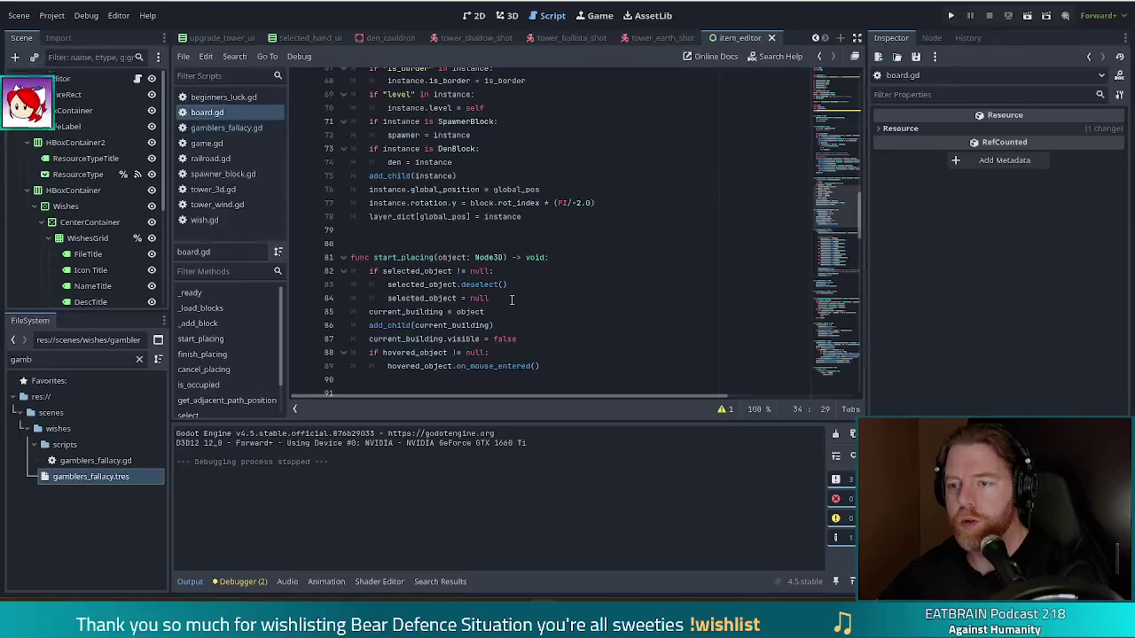
pyautogui.scroll(-14, 512, 299)
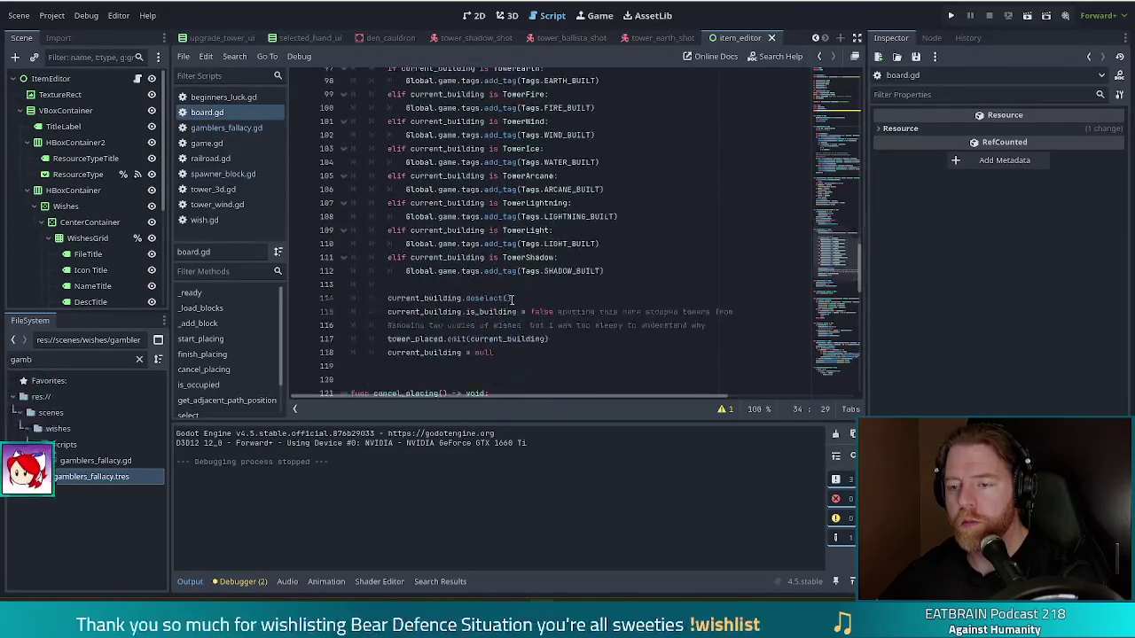
pyautogui.scroll(-6, 511, 299)
# Search board.gd for 'finish', then switch to spawner_block.gd
pyautogui.click(531, 284)
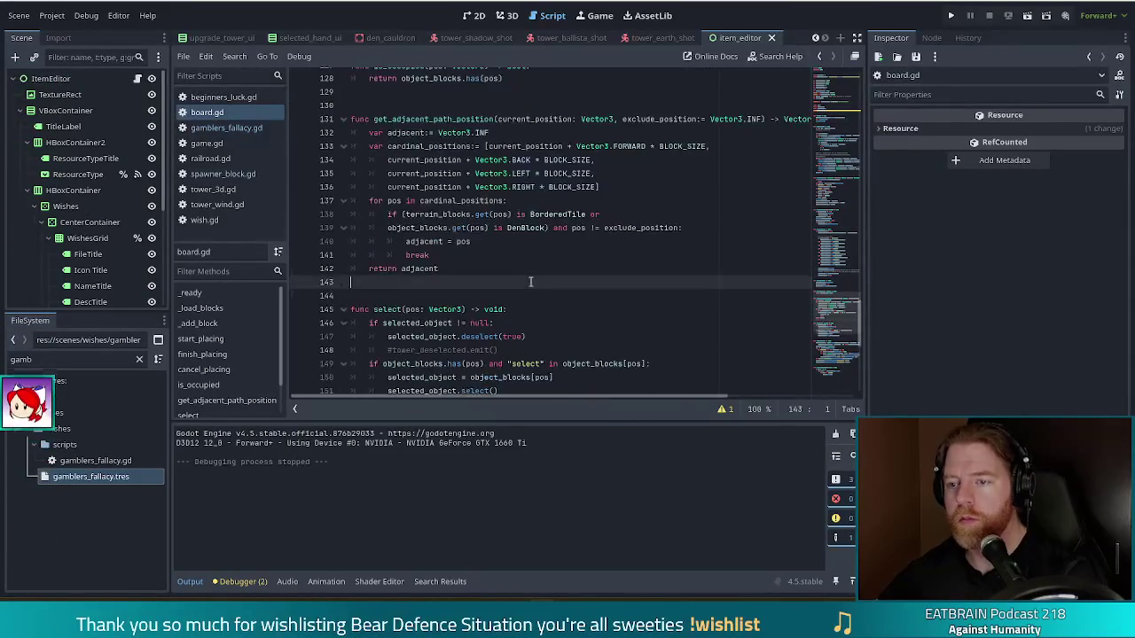
pyautogui.hotkey('ctrl', 'f')
pyautogui.write('fini')
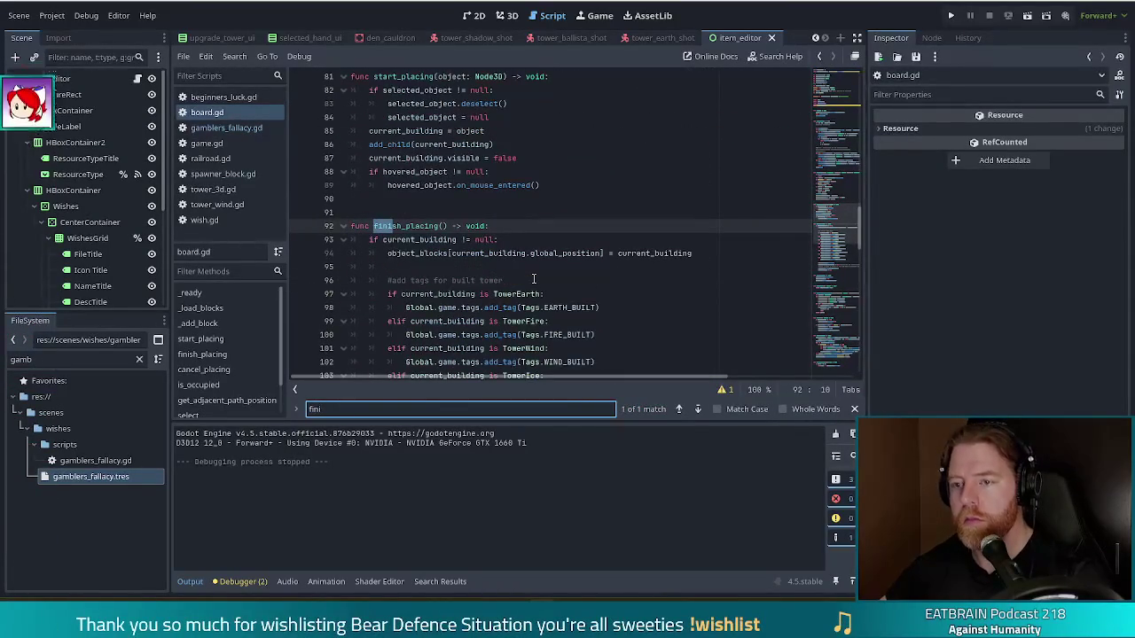
pyautogui.write('shed')
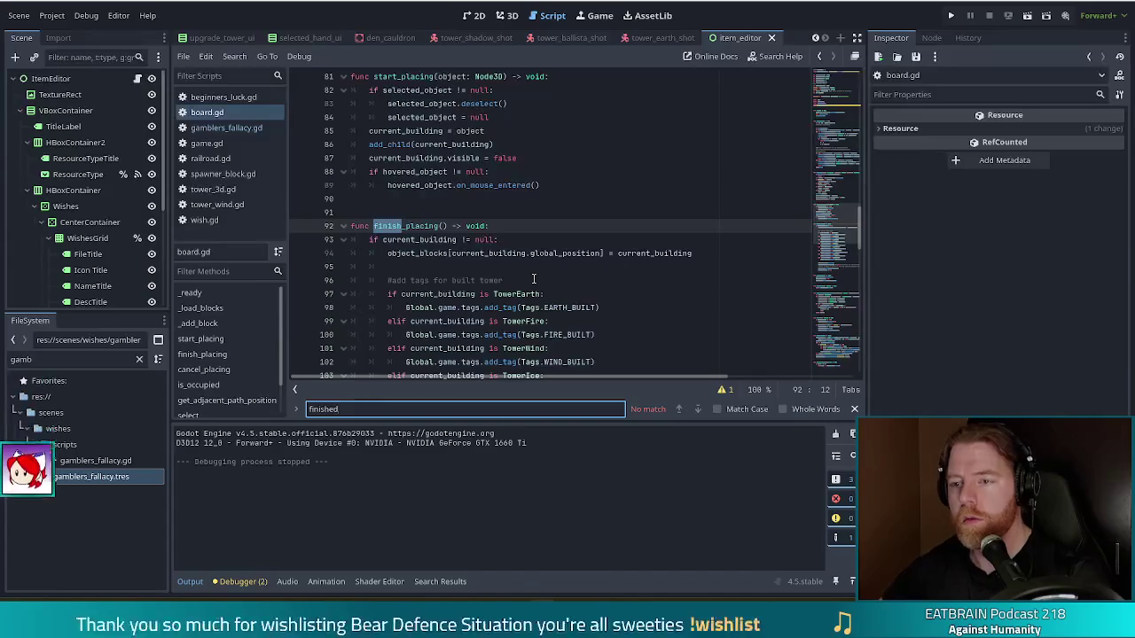
pyautogui.press('BackSpace')
pyautogui.press('BackSpace')
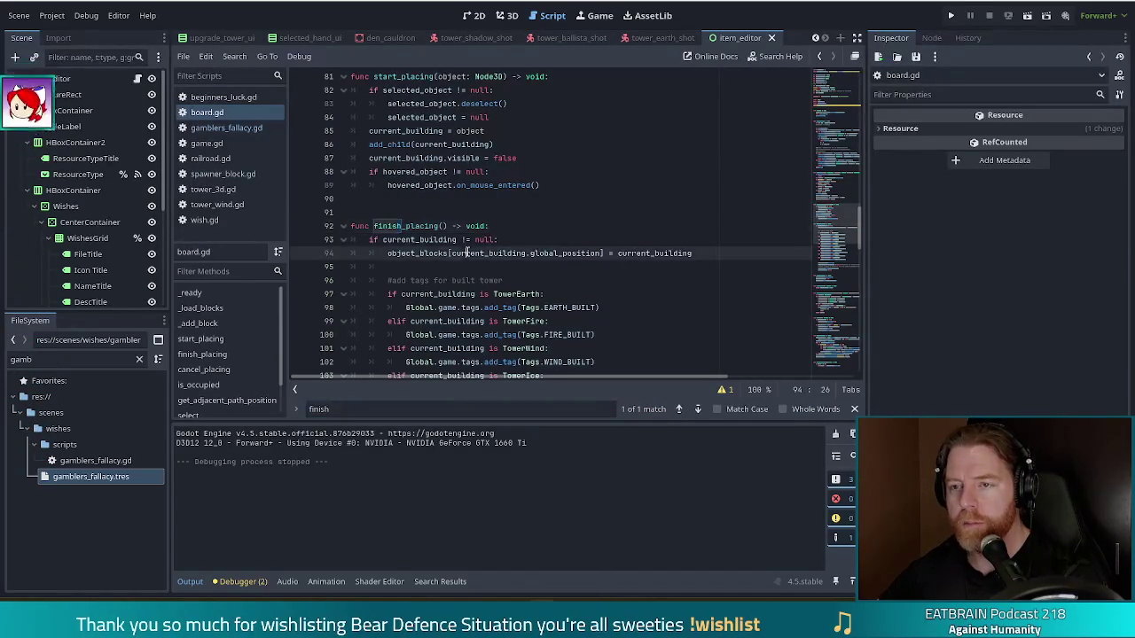
pyautogui.click(226, 174)
pyautogui.click(545, 265)
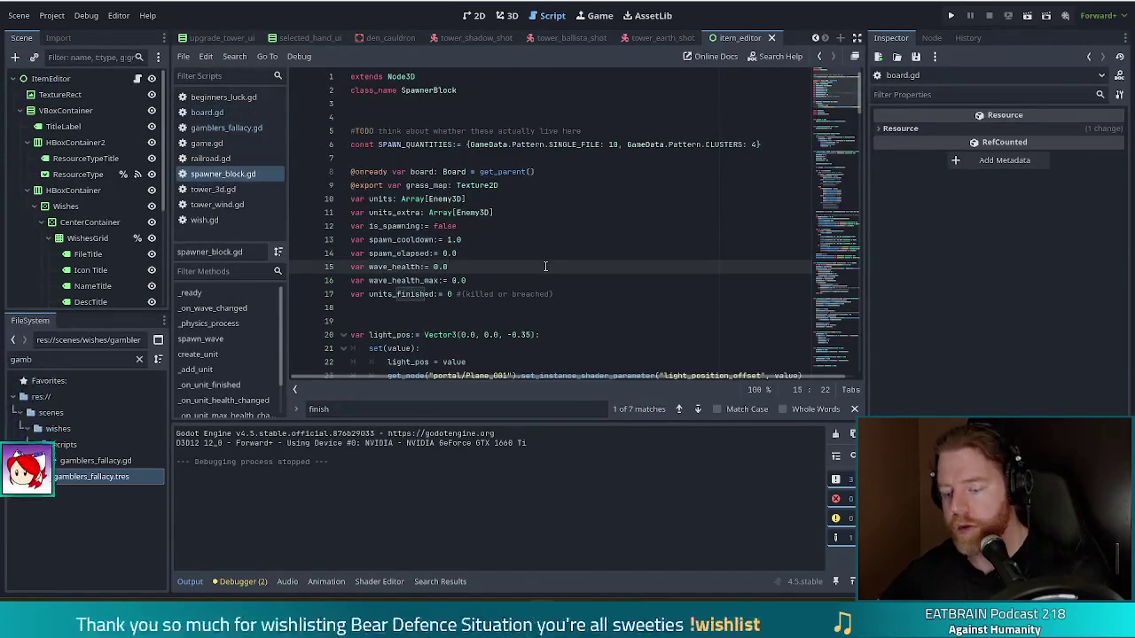
# Search spawner_block.gd for 'finished' and go to the _on_unit_finished definition
pyautogui.hotkey('ctrl', 'f')
pyautogui.write('finished')
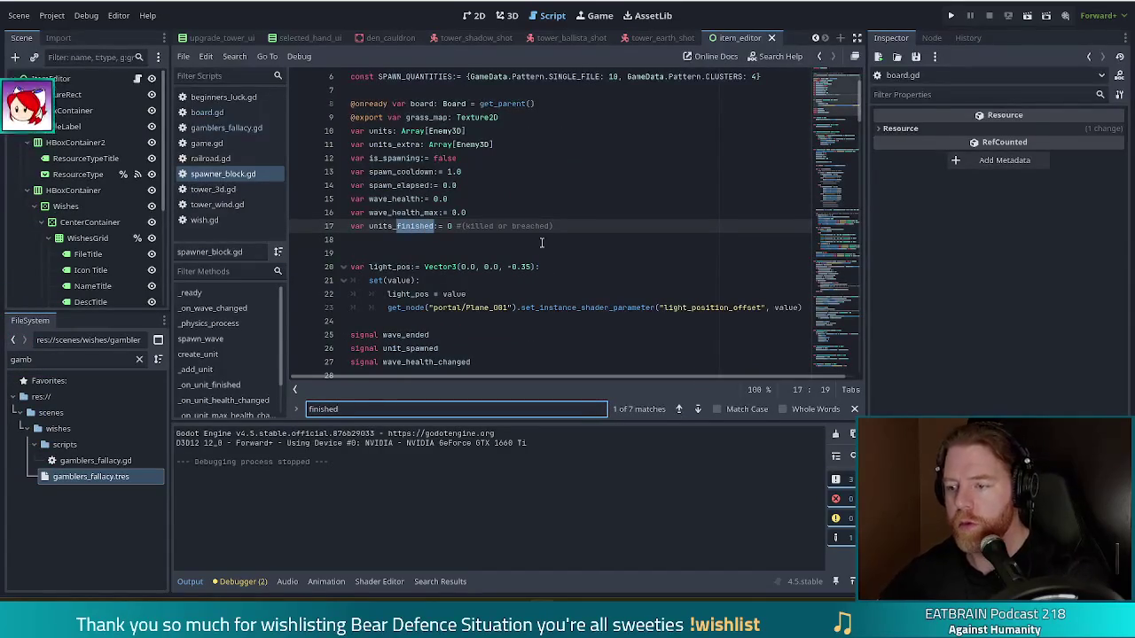
pyautogui.click(698, 408)
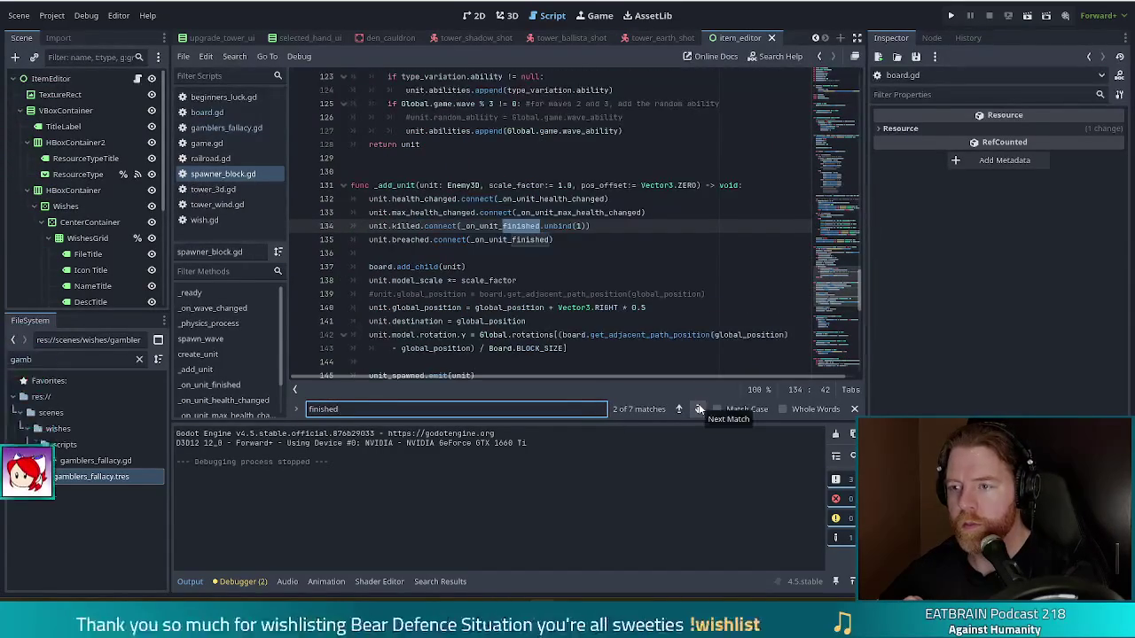
pyautogui.click(508, 239)
pyautogui.keyDown('ctrl'); pyautogui.click(521, 239); pyautogui.keyUp('ctrl')
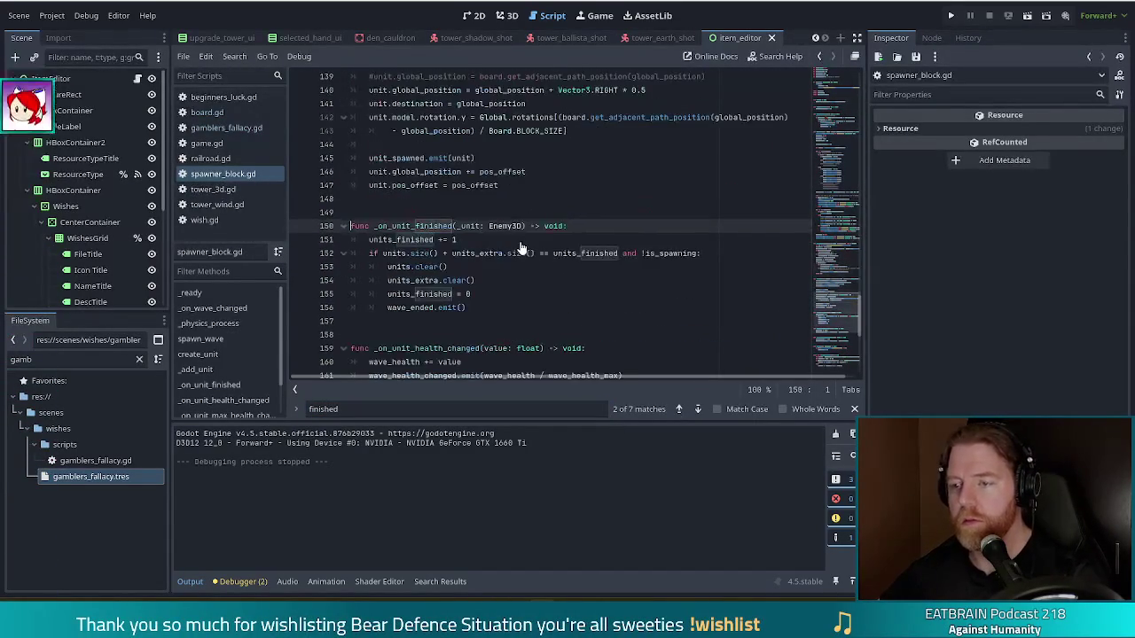
# Inspect the wave-end condition on line 152, then search for 'units_extra'
pyautogui.click(522, 254)
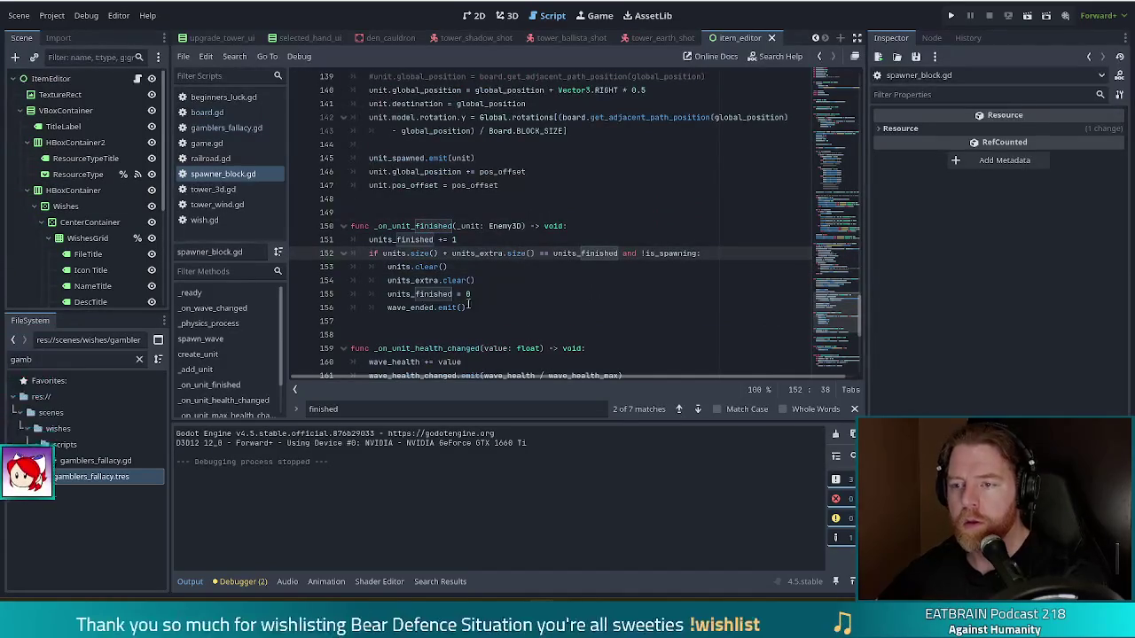
pyautogui.moveTo(424, 251)
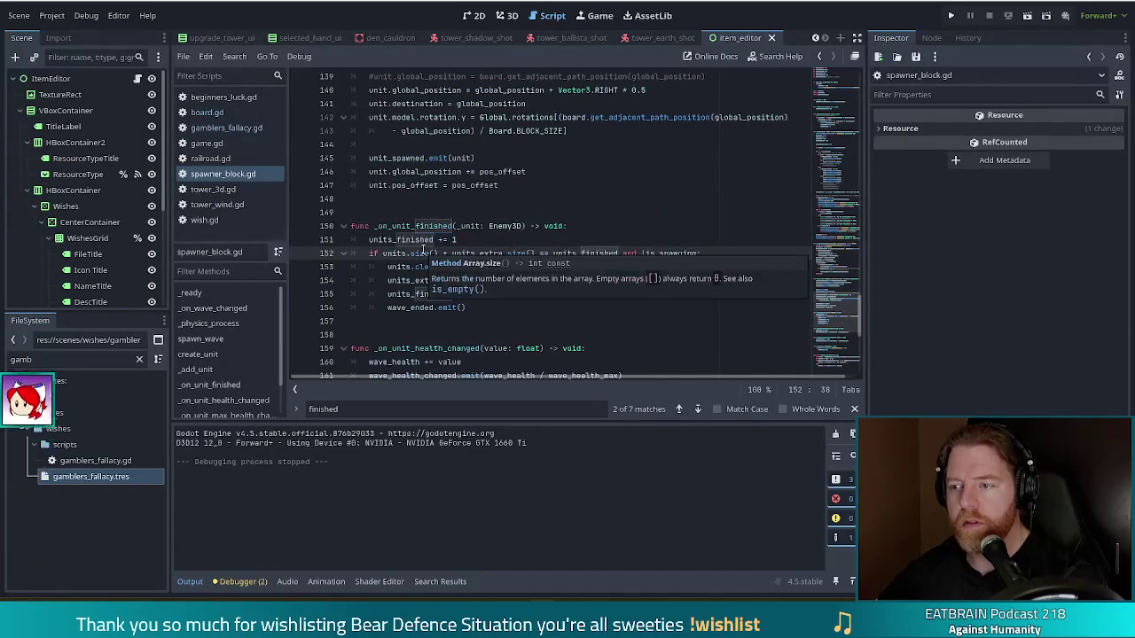
pyautogui.click(599, 254)
pyautogui.moveTo(661, 257)
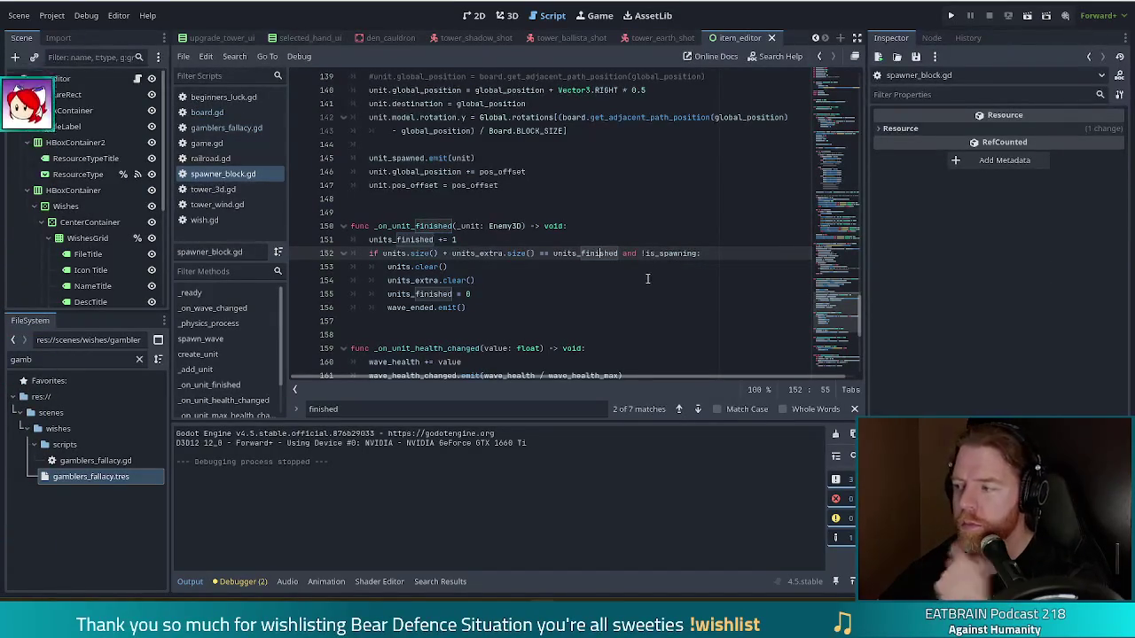
pyautogui.click(538, 253)
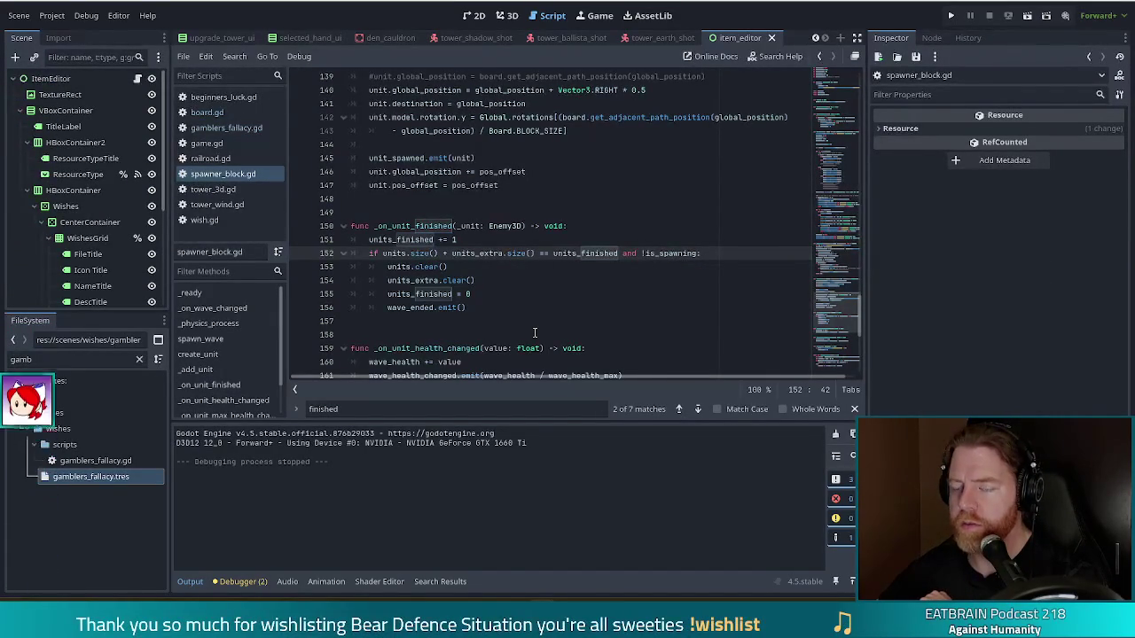
pyautogui.moveTo(520, 349)
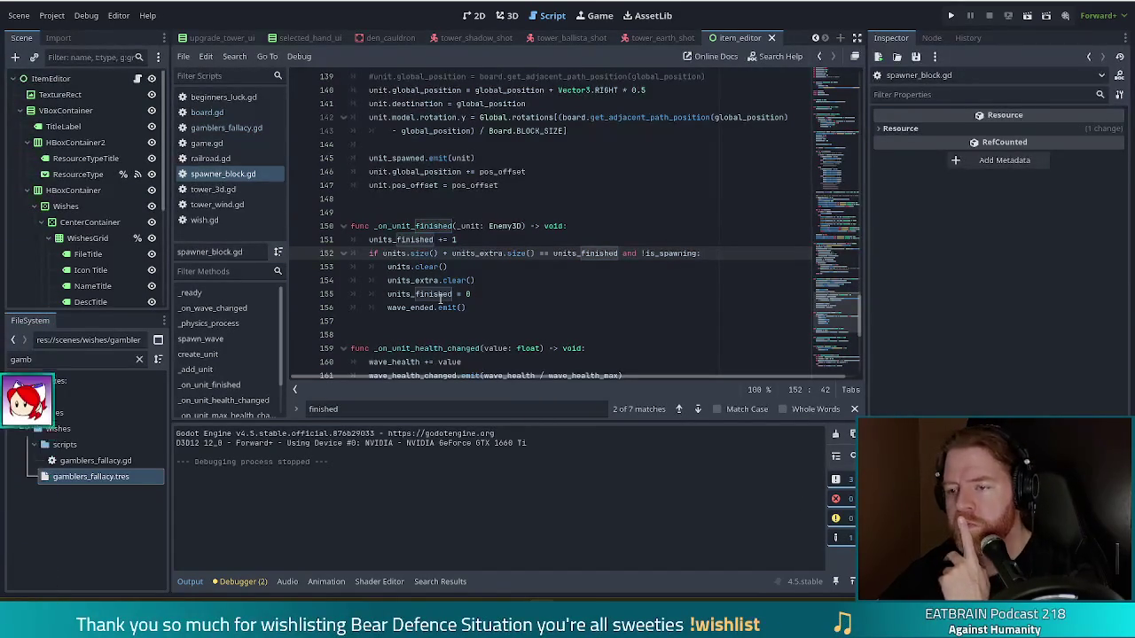
pyautogui.click(463, 280)
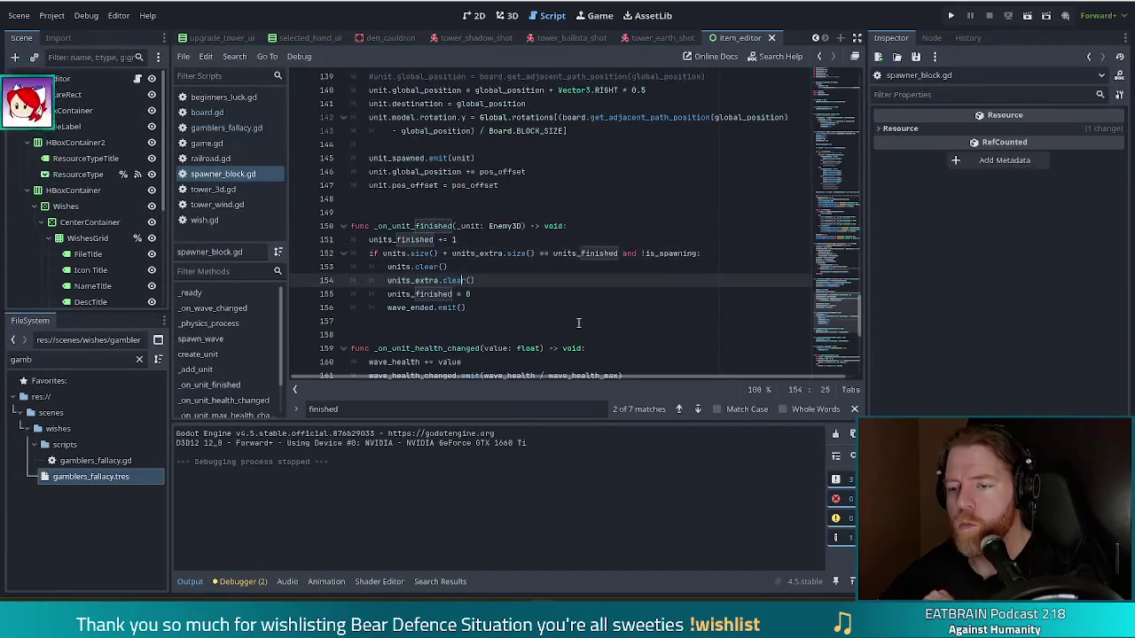
pyautogui.write('u')
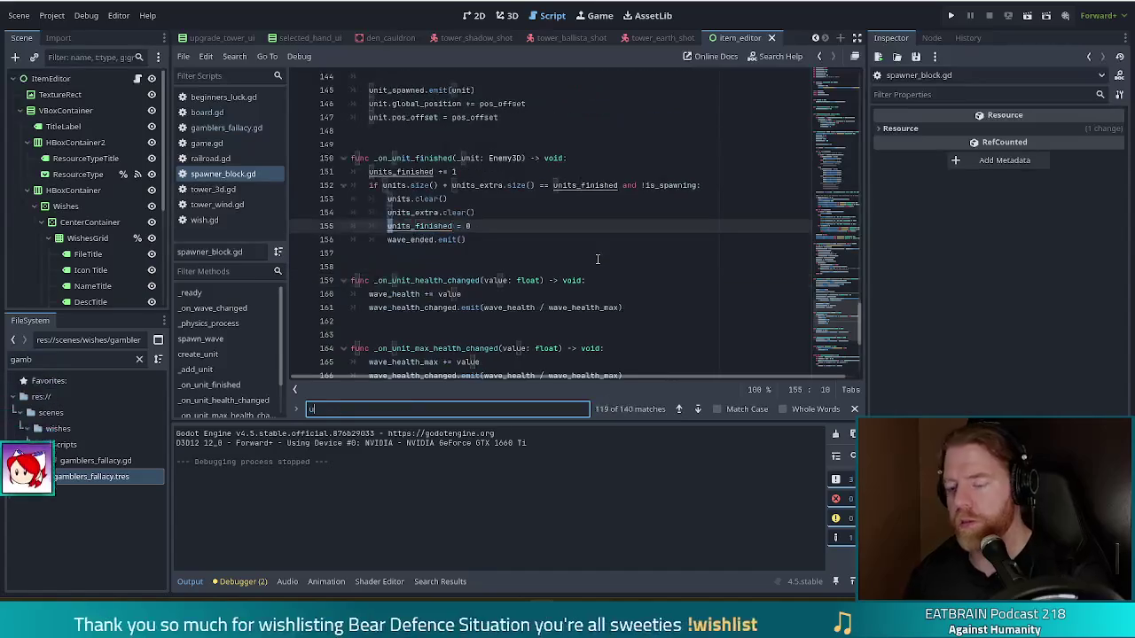
pyautogui.write('nits_extra')
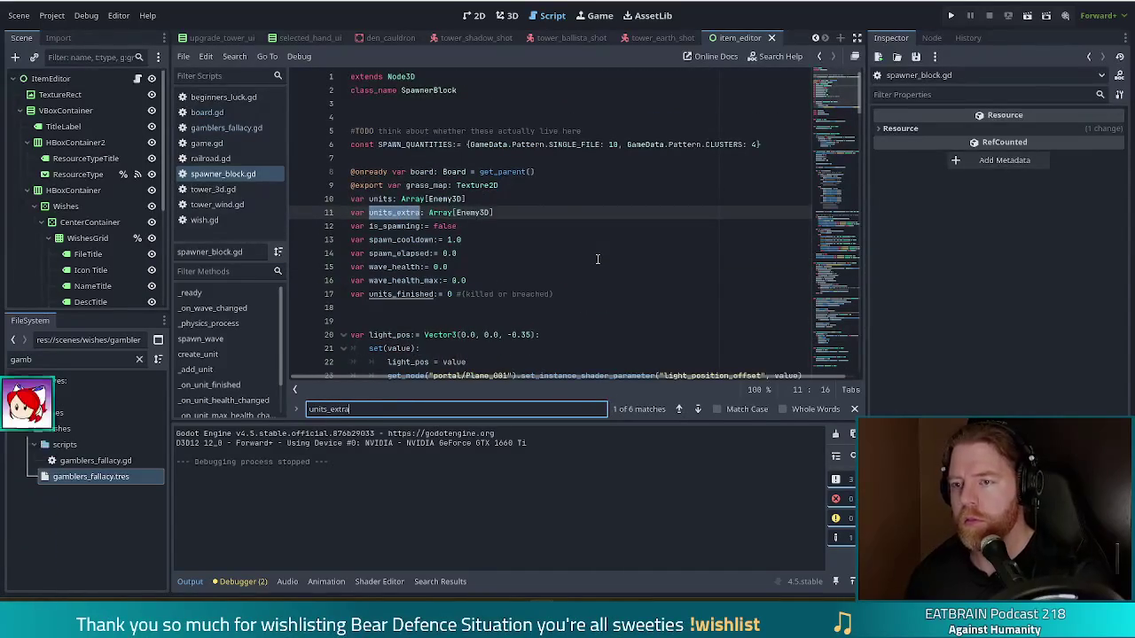
# Locate and select units_extra.remove_at(0) on line 44 in _physics_process
pyautogui.click(699, 412)
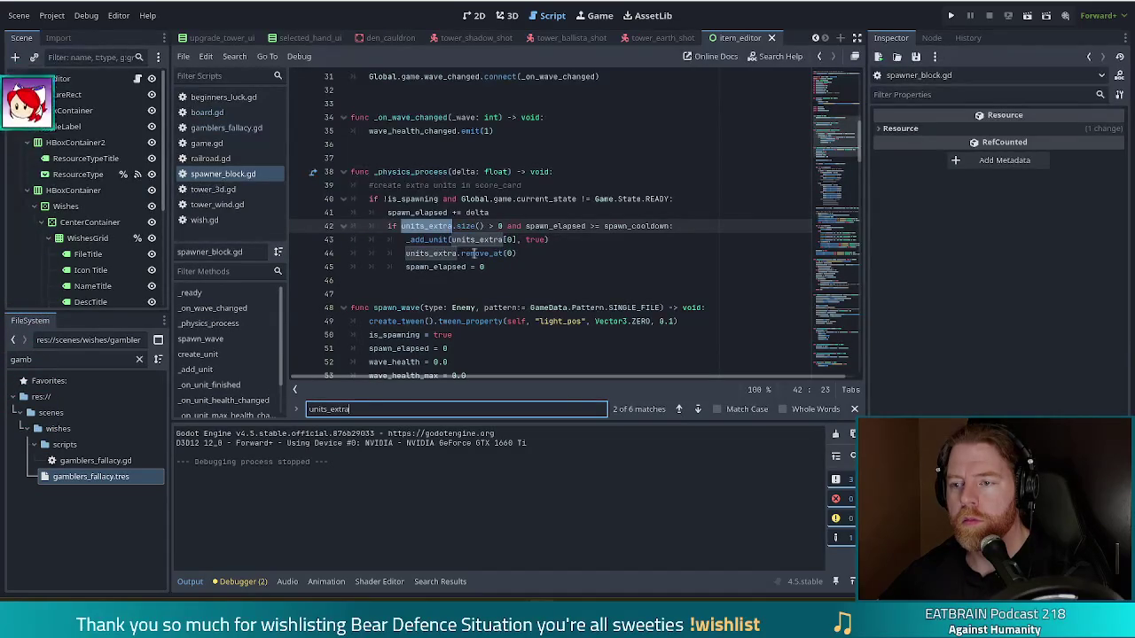
pyautogui.click(499, 255)
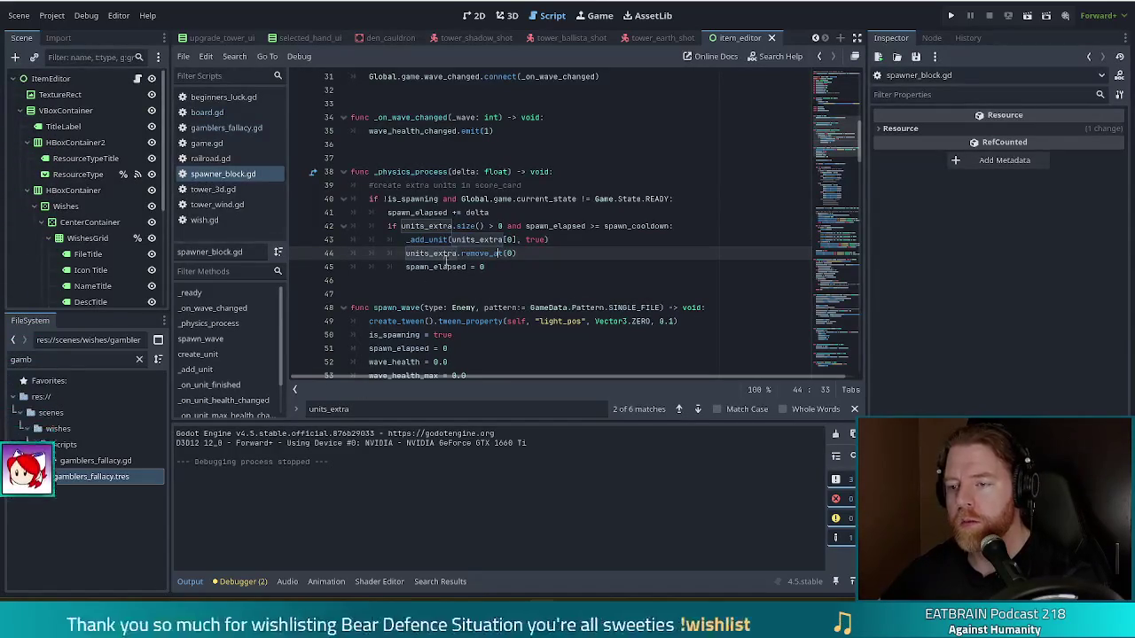
pyautogui.moveTo(385, 255)
pyautogui.mouseDown()
pyautogui.moveTo(415, 255)
pyautogui.moveTo(405, 253)
pyautogui.mouseUp()
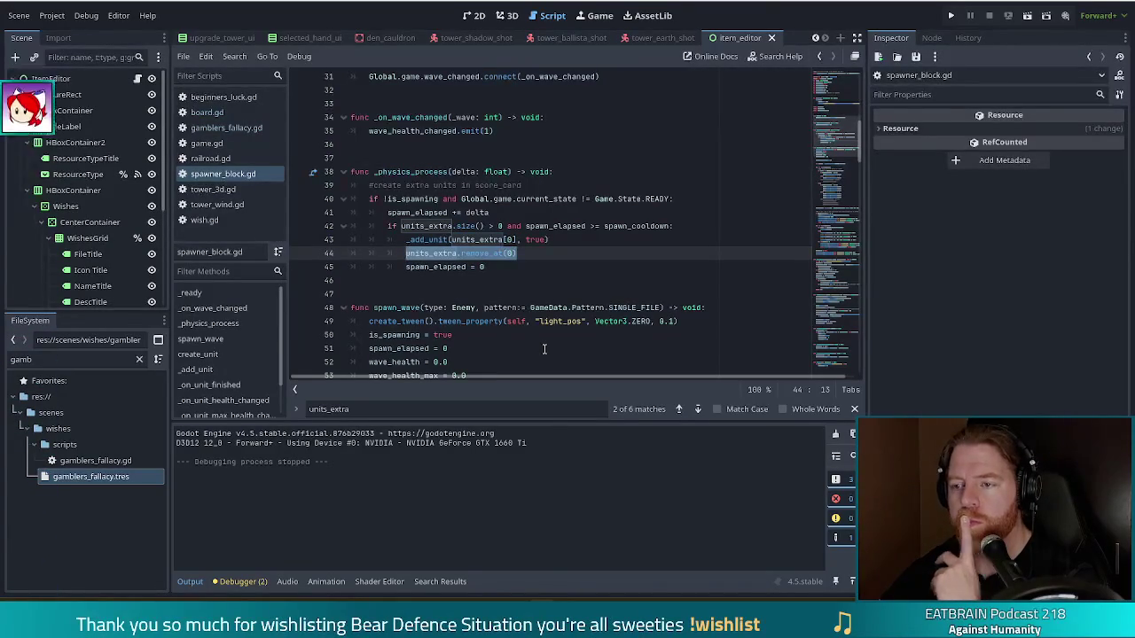
pyautogui.click(535, 258)
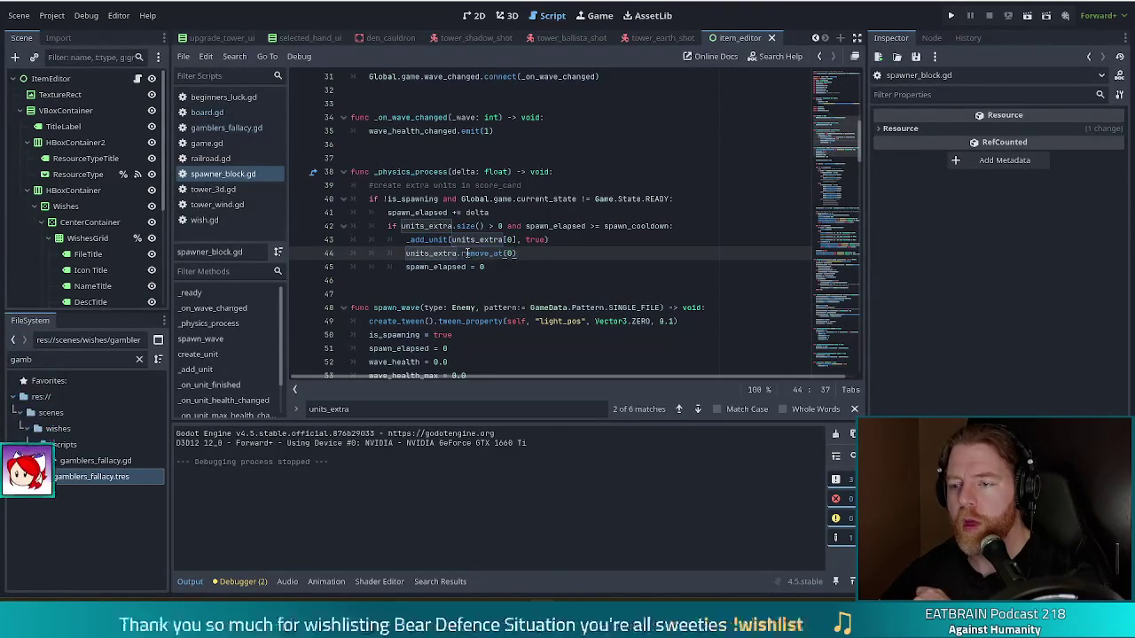
pyautogui.keyDown('shift'); pyautogui.click(402, 255); pyautogui.keyUp('shift')
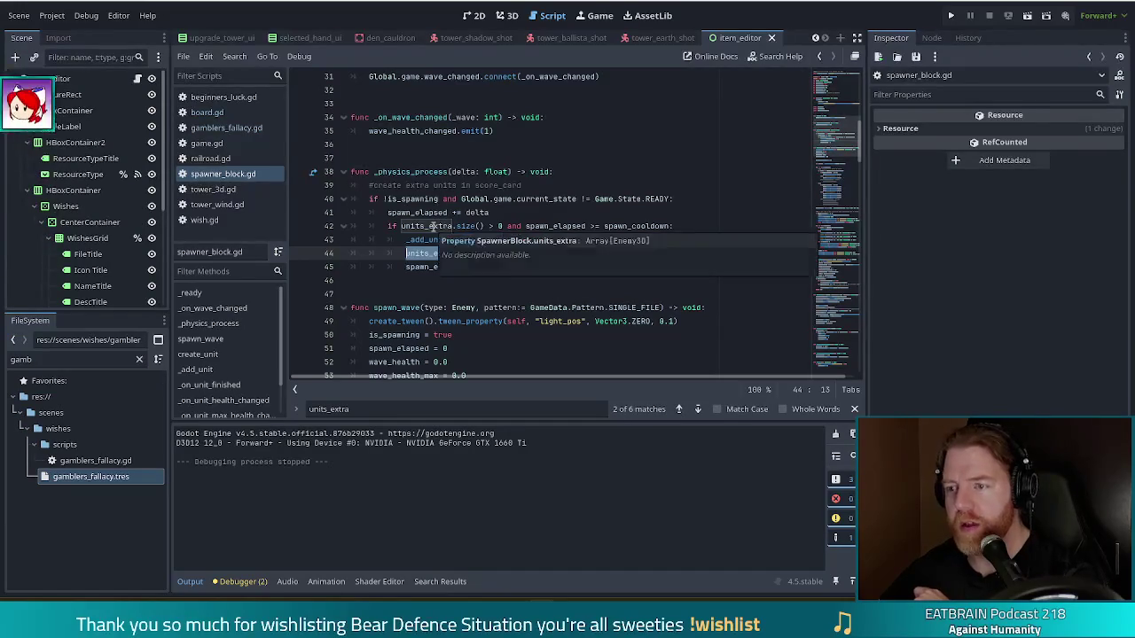
pyautogui.click(541, 253)
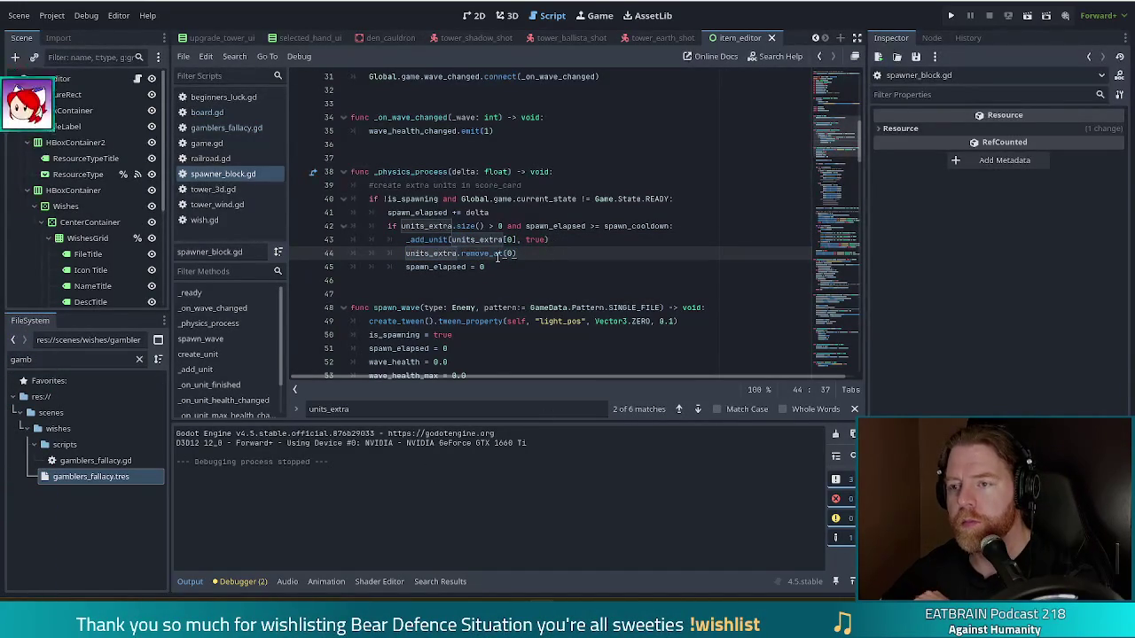
pyautogui.moveTo(497, 254)
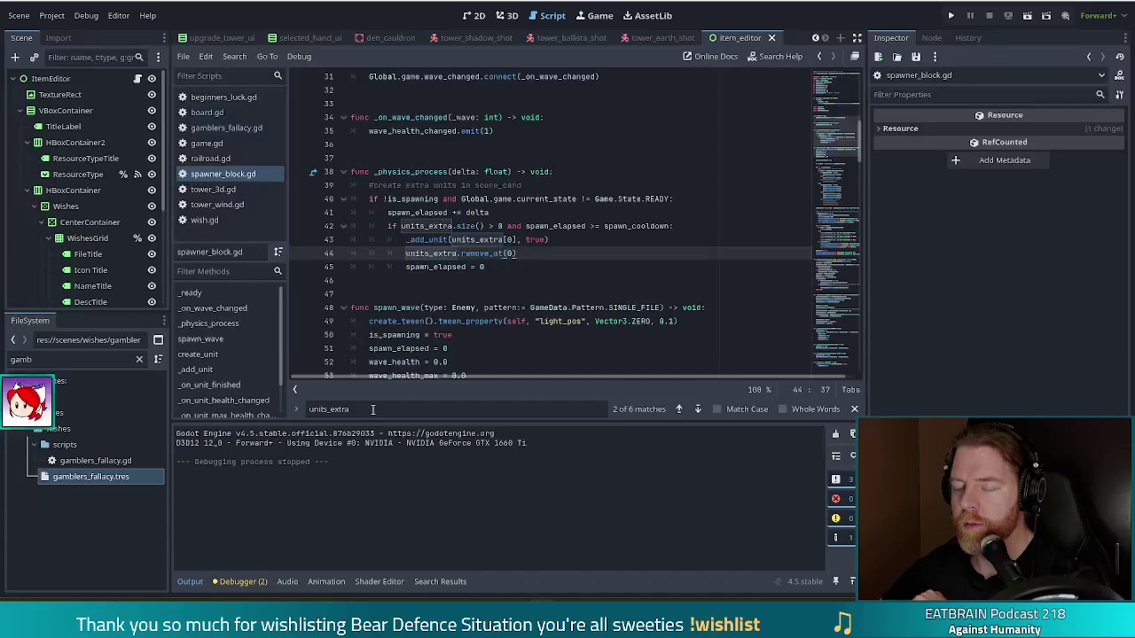
pyautogui.hotkey('ctrl', 'f')
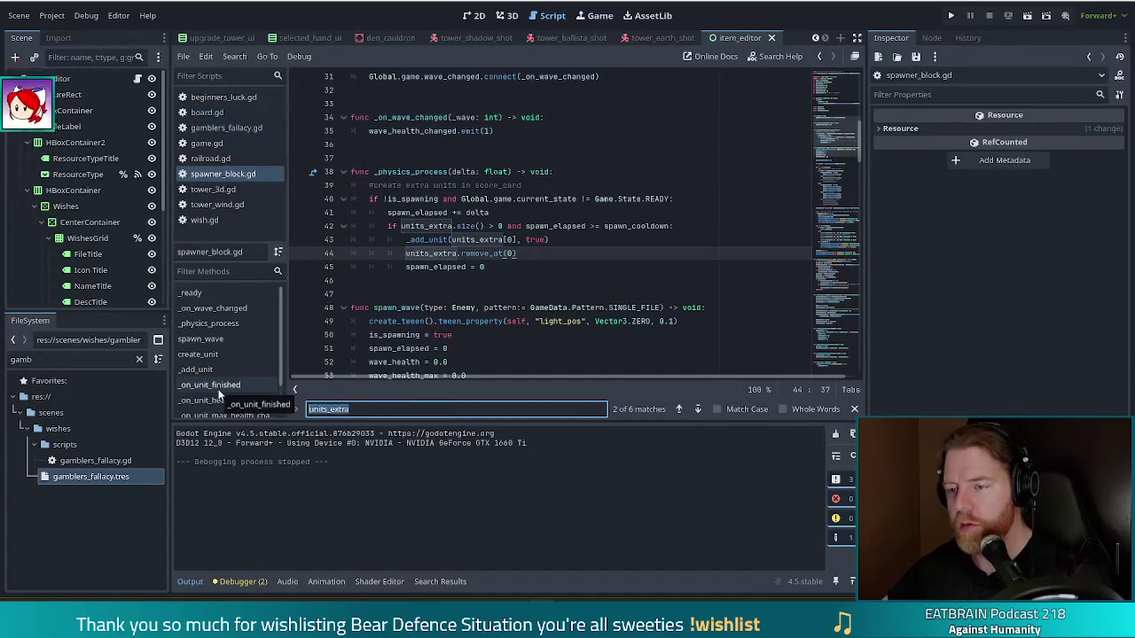
# Complete the line 42 spawn condition as units_extra.size() > 0
pyautogui.write('remove')
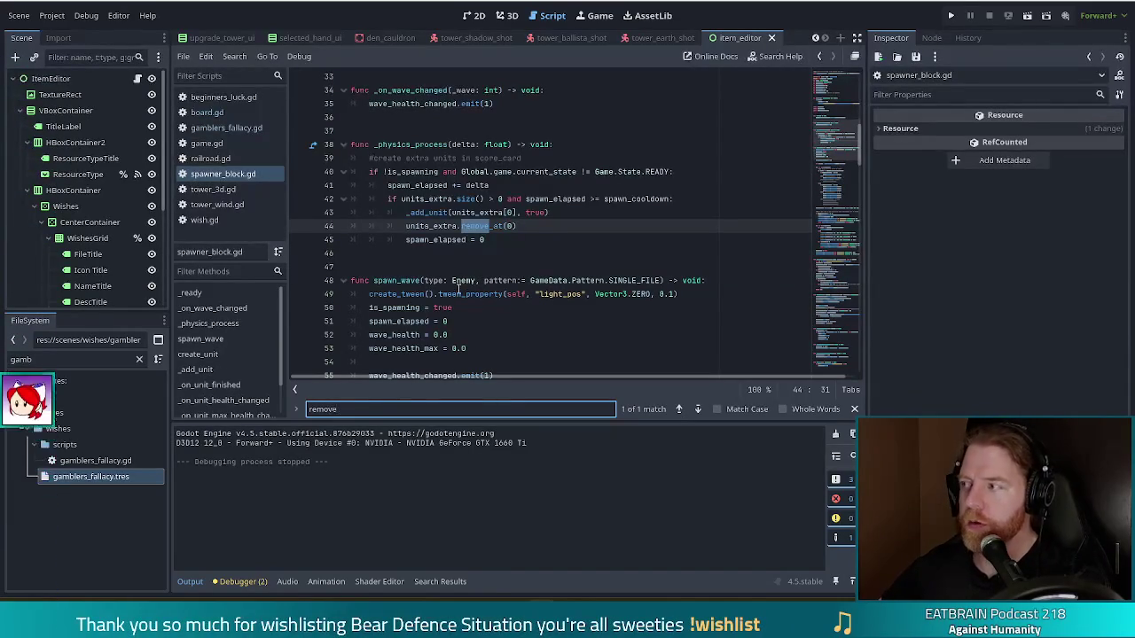
pyautogui.moveTo(461, 295)
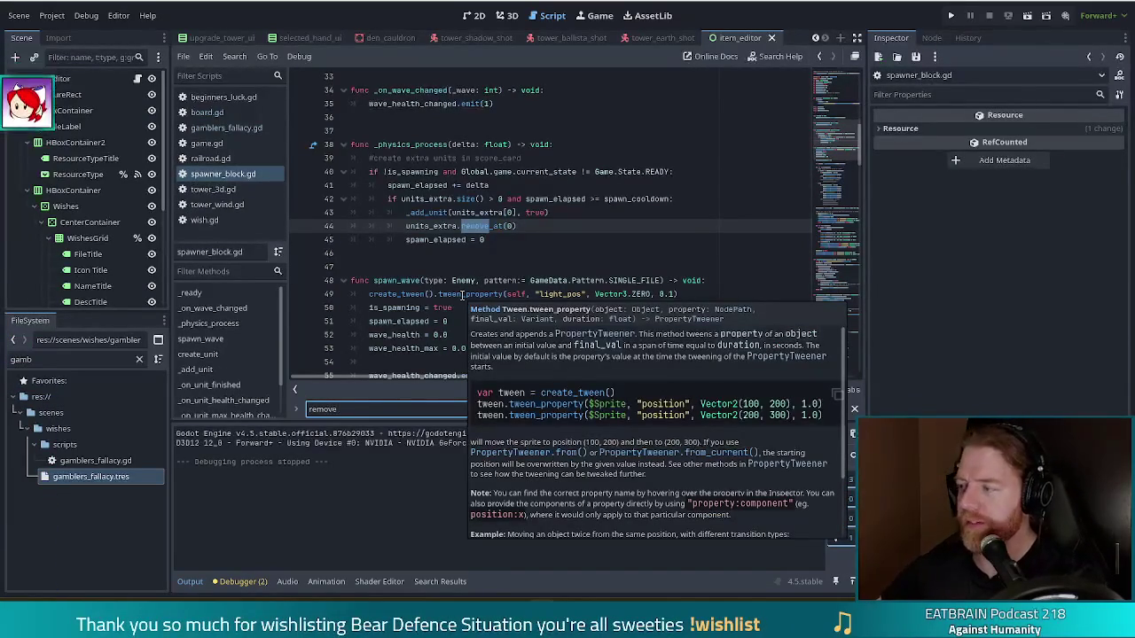
pyautogui.click(534, 238)
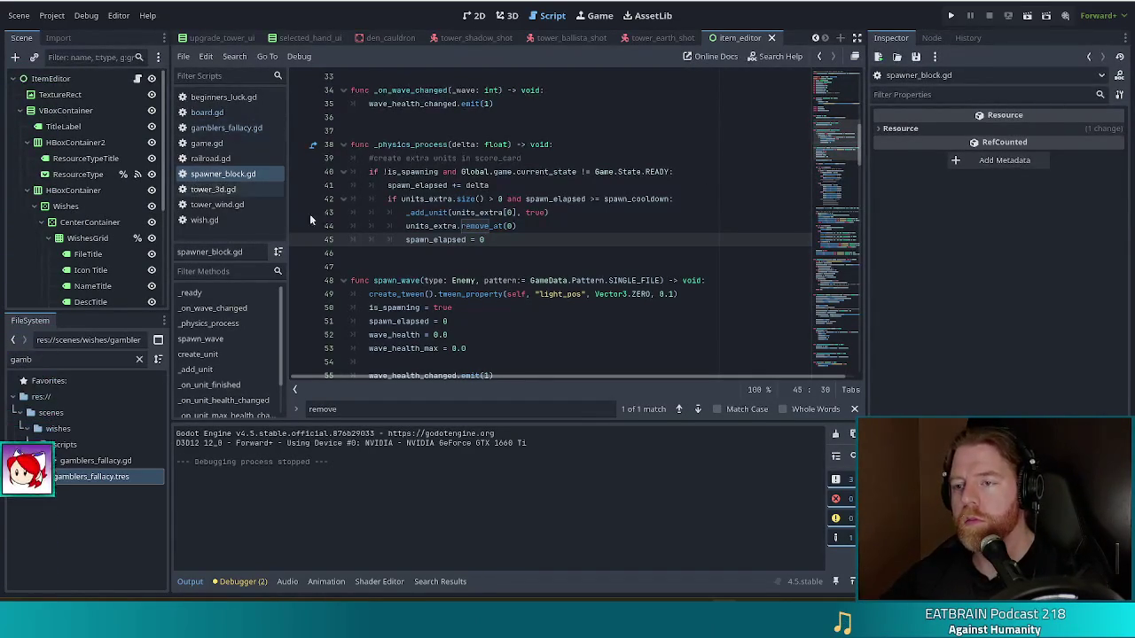
pyautogui.click(479, 213)
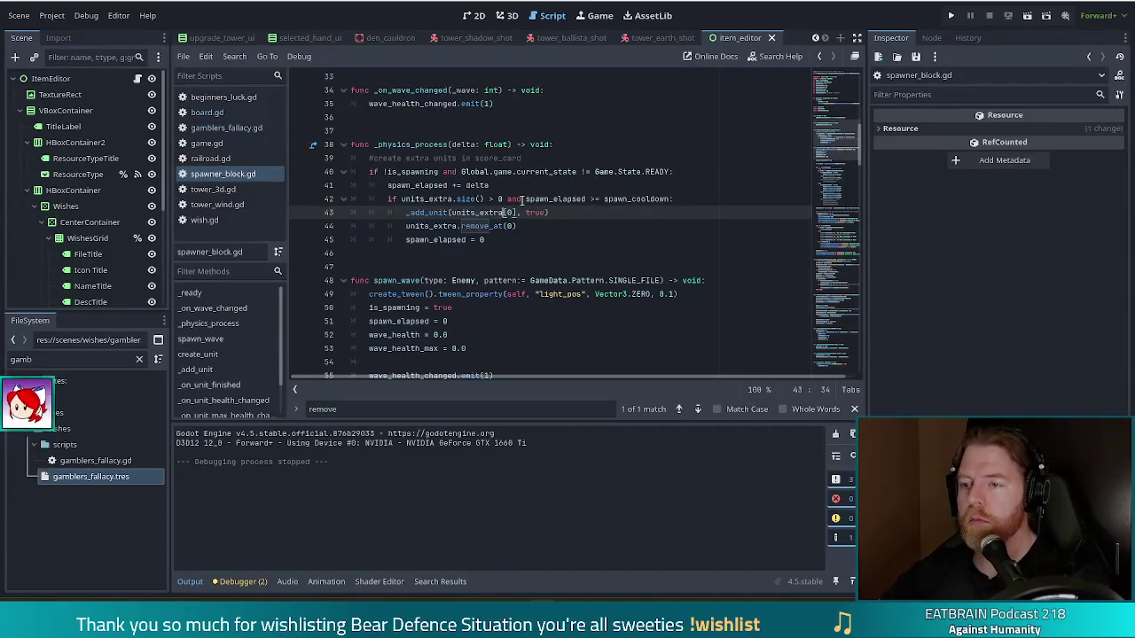
pyautogui.doubleClick(515, 198)
pyautogui.write('0')
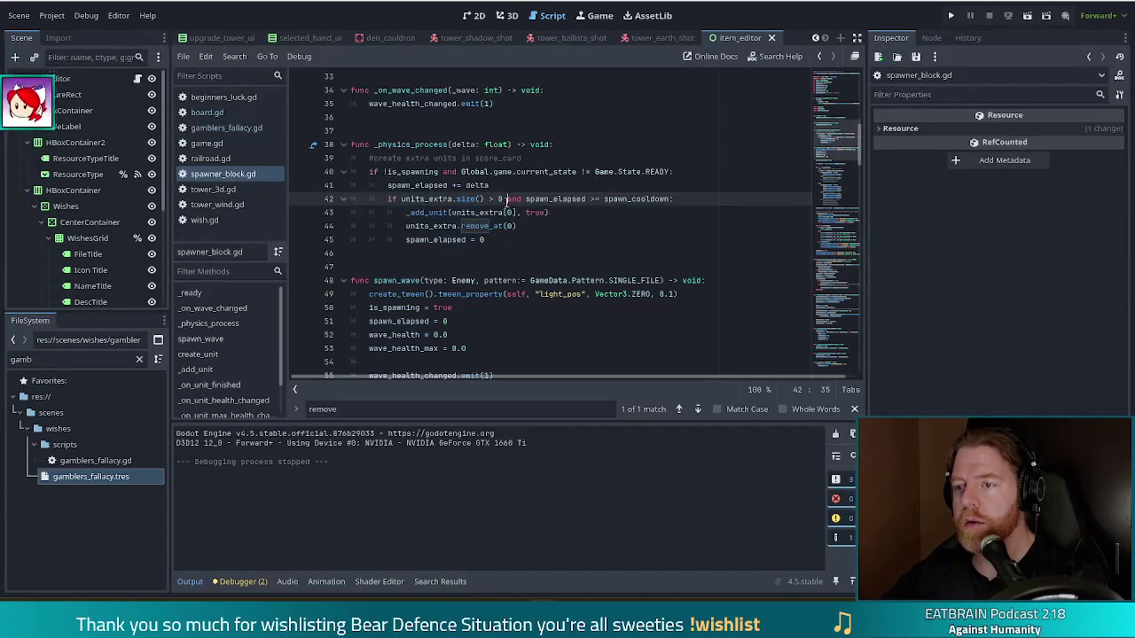
pyautogui.scroll(10, 420, 275)
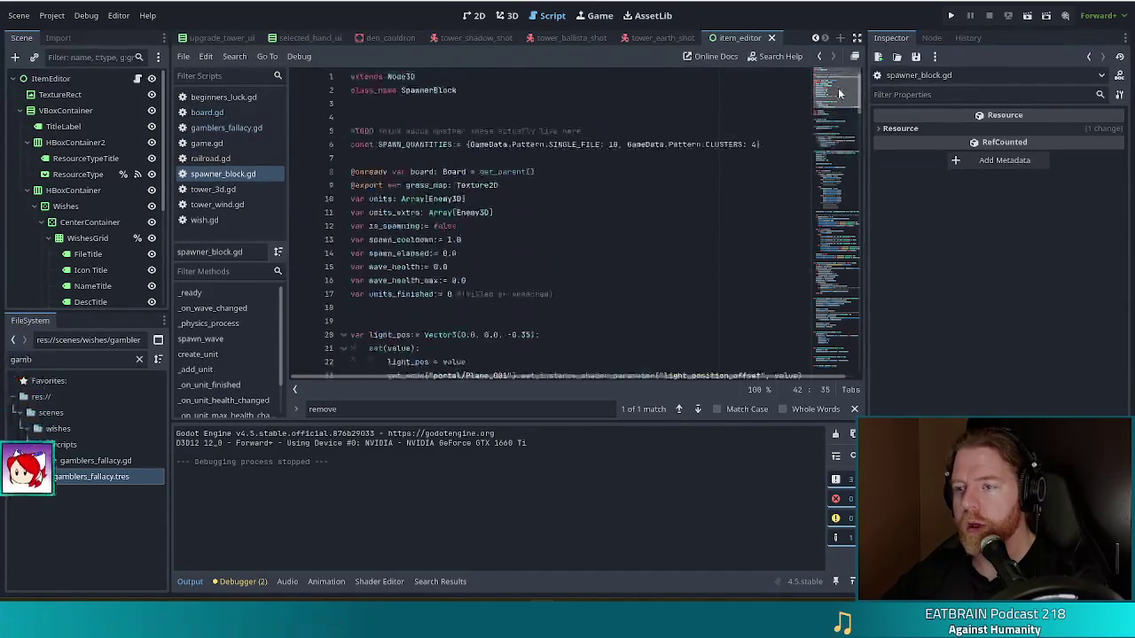
# Add 'var extras_spawned:= 0' below the units_extra declaration and save
pyautogui.click(522, 212)
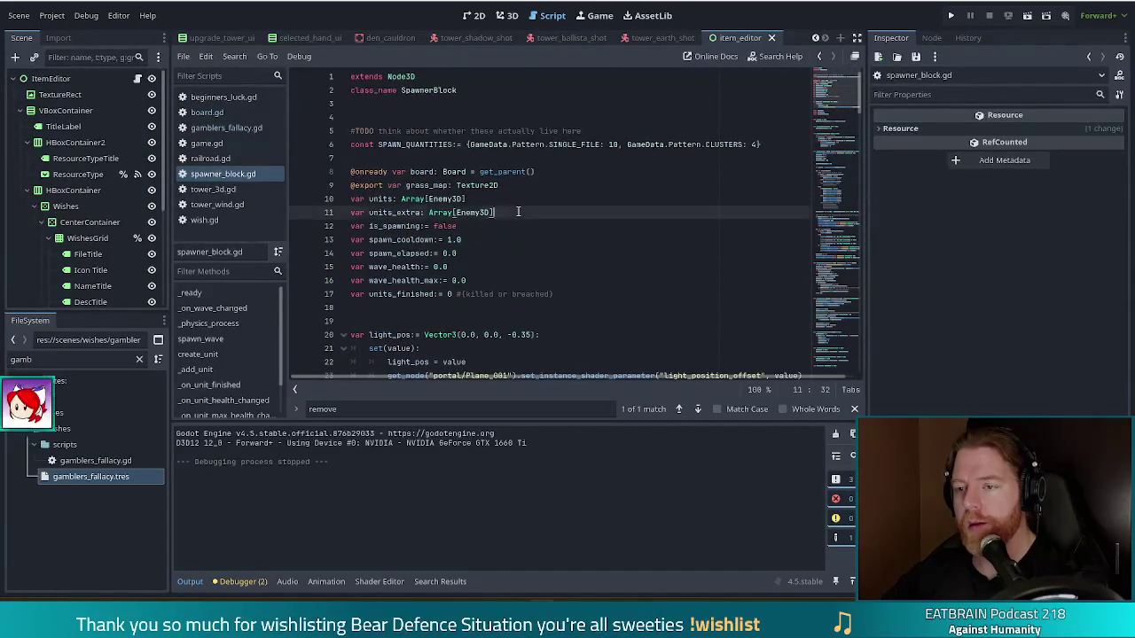
pyautogui.press('Return')
pyautogui.write('var ')
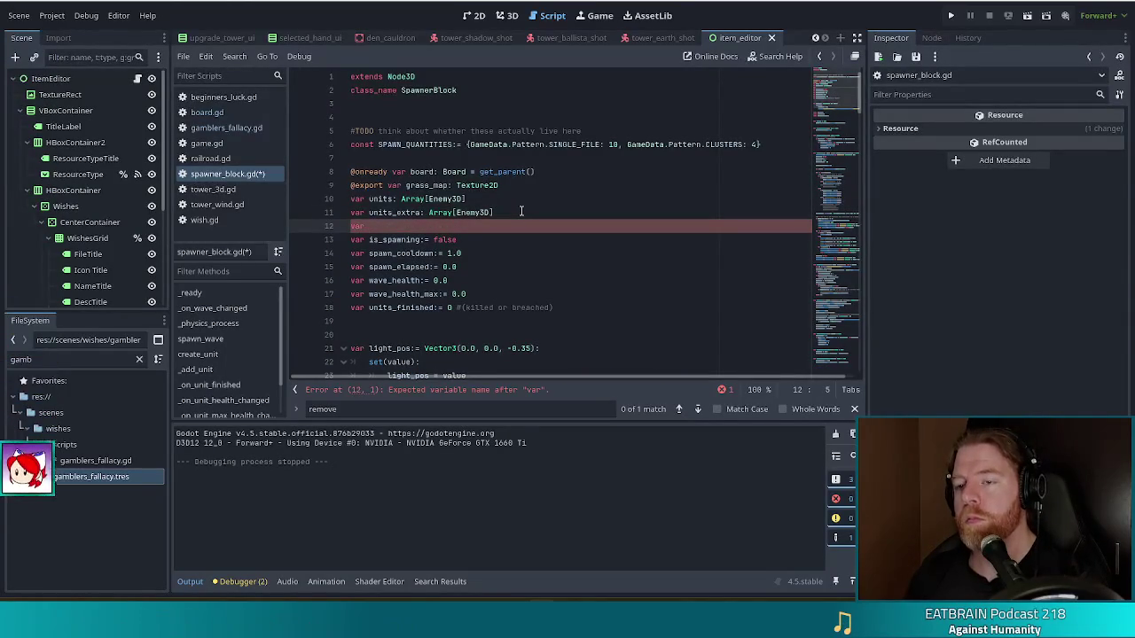
pyautogui.write('extra')
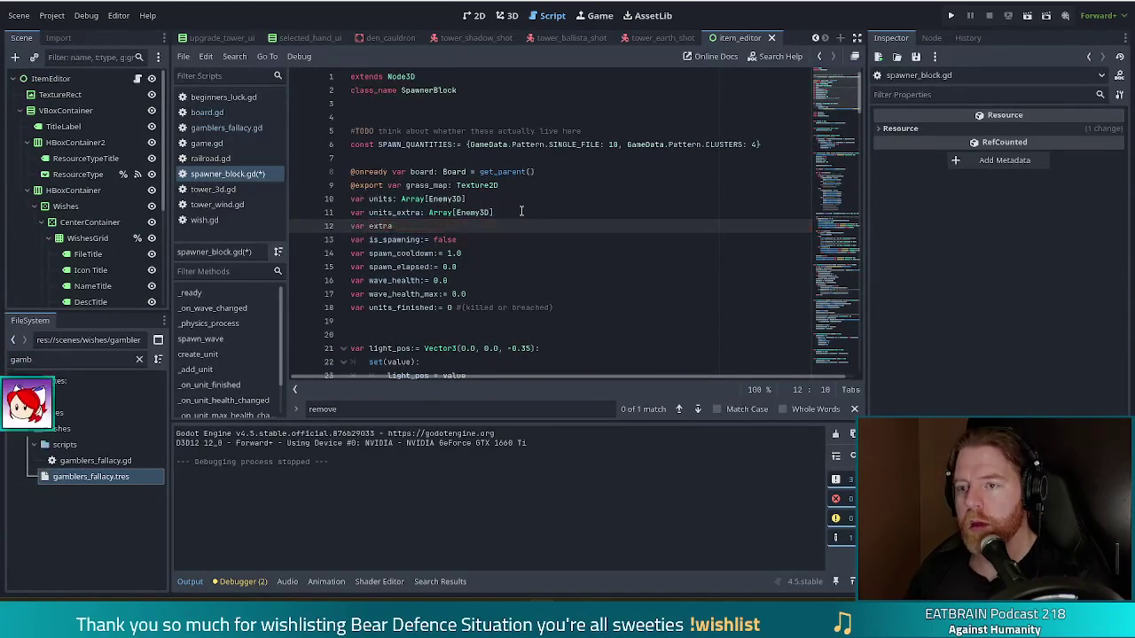
pyautogui.write('s_spawned:')
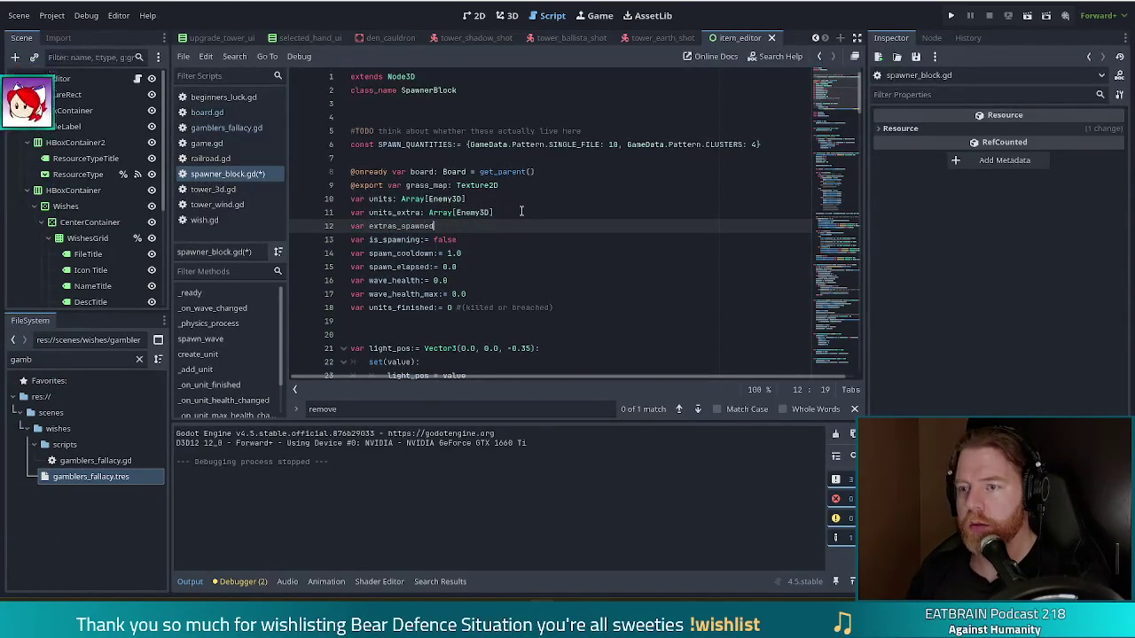
pyautogui.write('= 0')
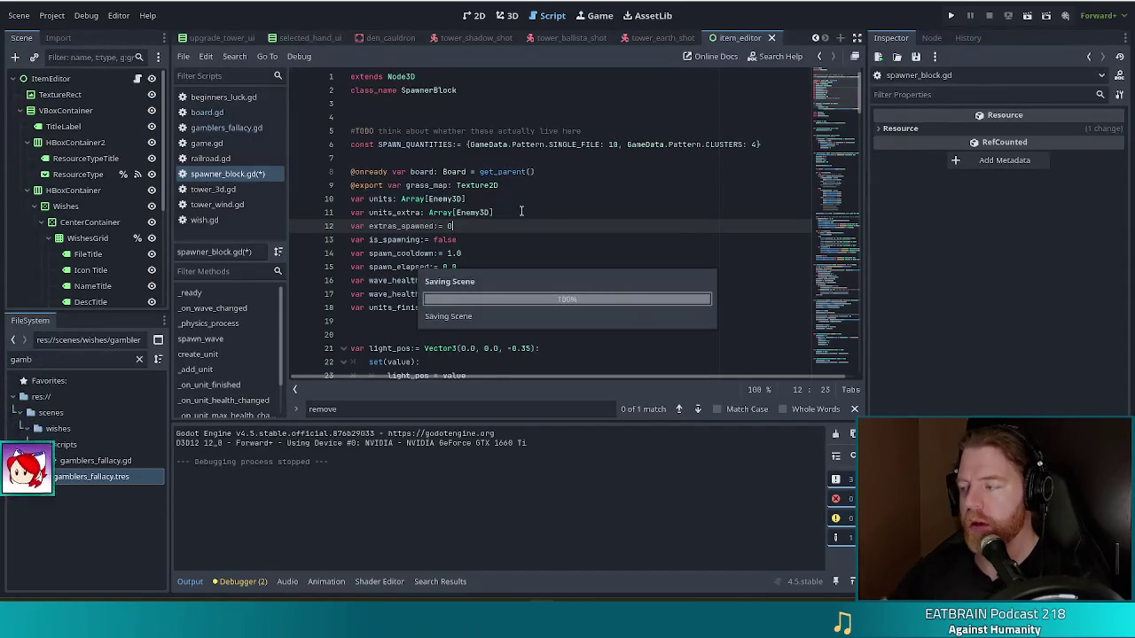
pyautogui.hotkey('ctrl', 's')
# Change the spawn condition to extras_spawned < units_extra.size()
pyautogui.scroll(-6, 832, 135)
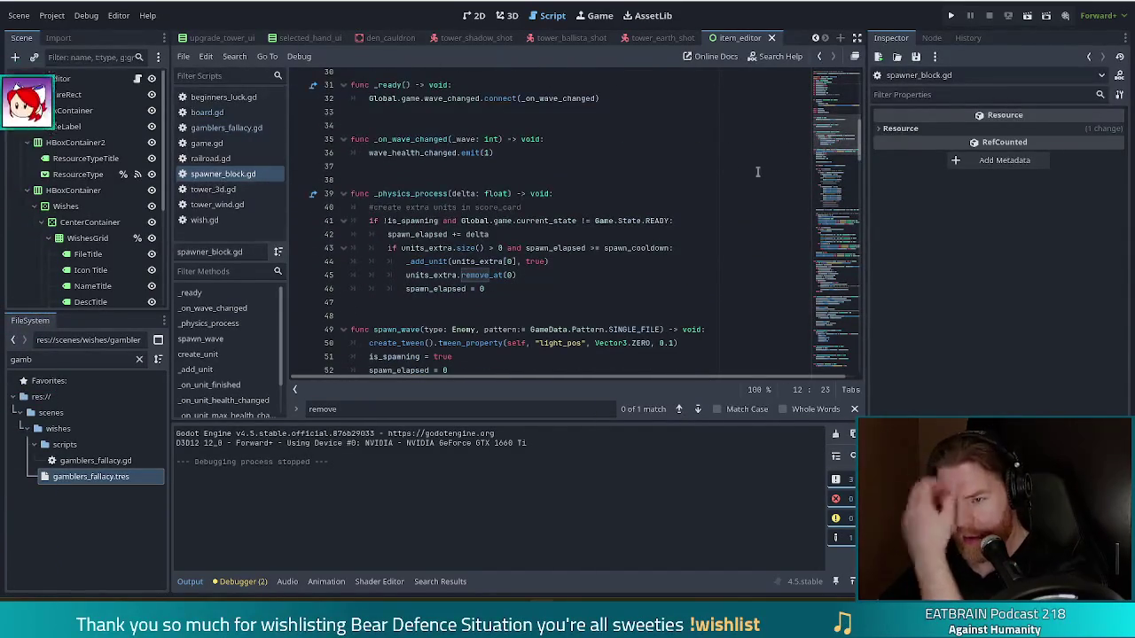
pyautogui.scroll(-2, 490, 227)
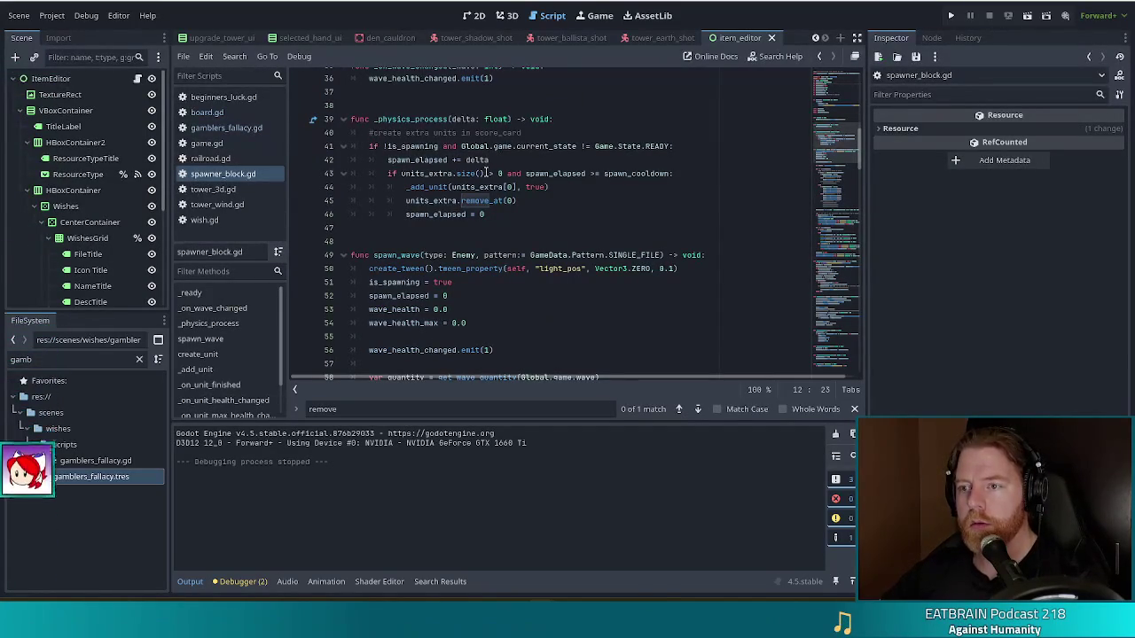
pyautogui.click(499, 173)
pyautogui.press('BackSpace')
pyautogui.press('BackSpace')
pyautogui.press('BackSpace')
pyautogui.press('BackSpace')
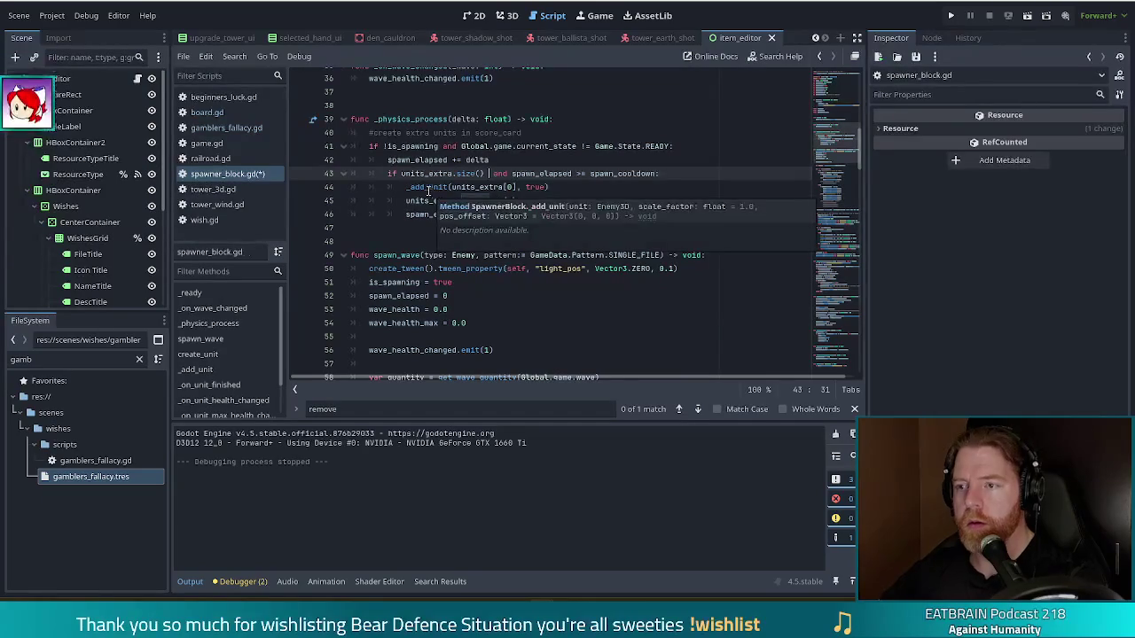
pyautogui.hotkey('ctrl', 'Left')
pyautogui.hotkey('ctrl', 'Left')
pyautogui.write('extras_spawned')
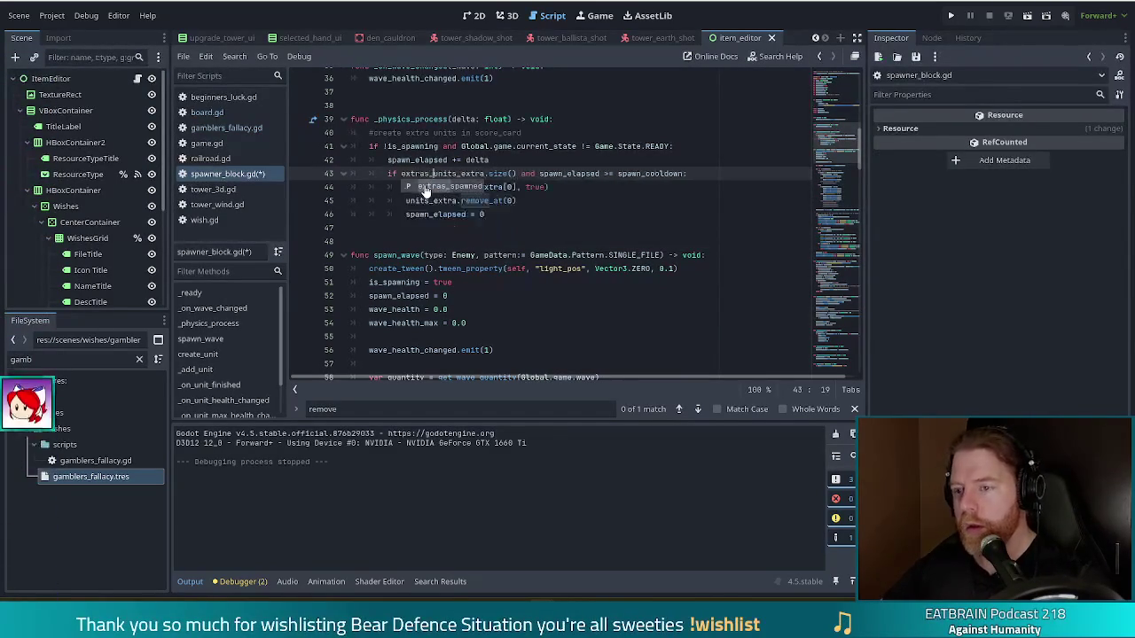
pyautogui.hotkey('ctrl', 'Delete')
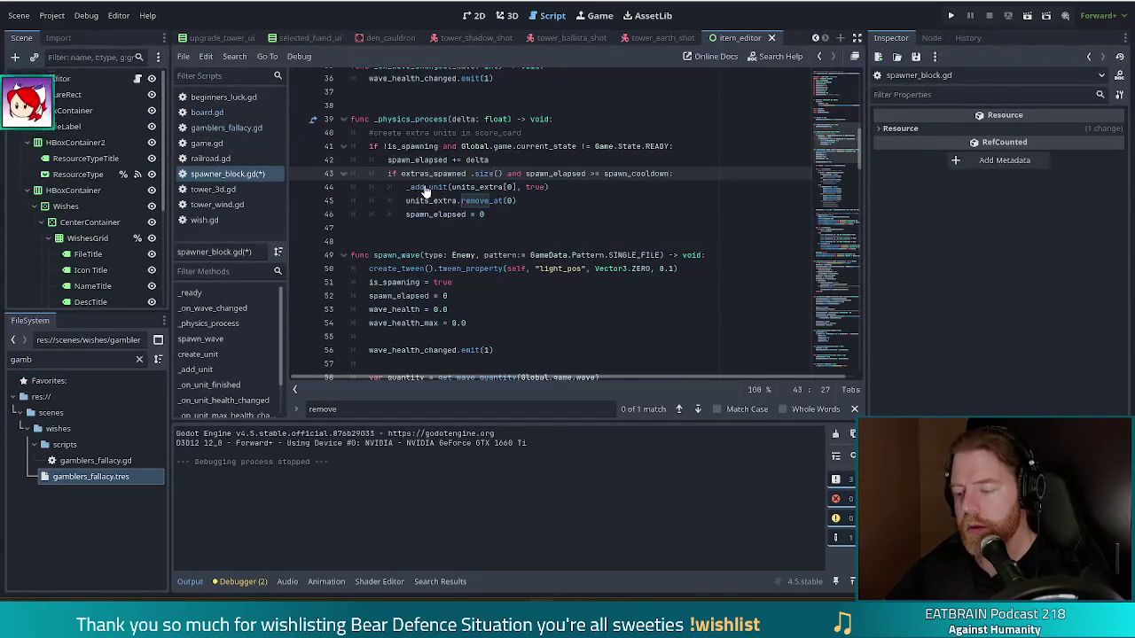
pyautogui.write('< ')
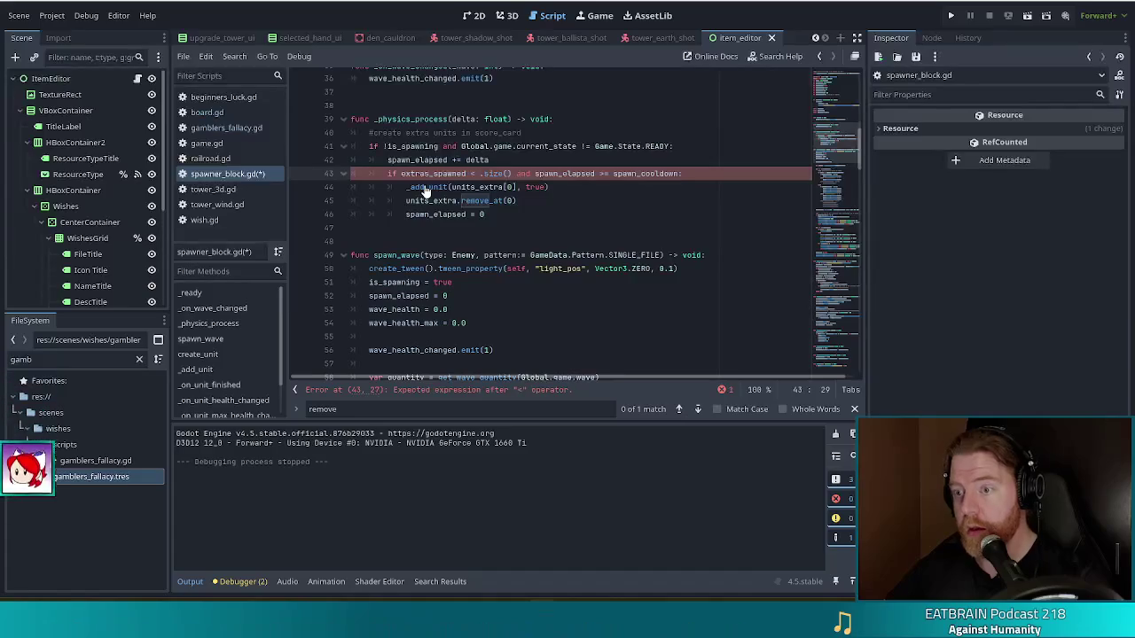
pyautogui.write('unit')
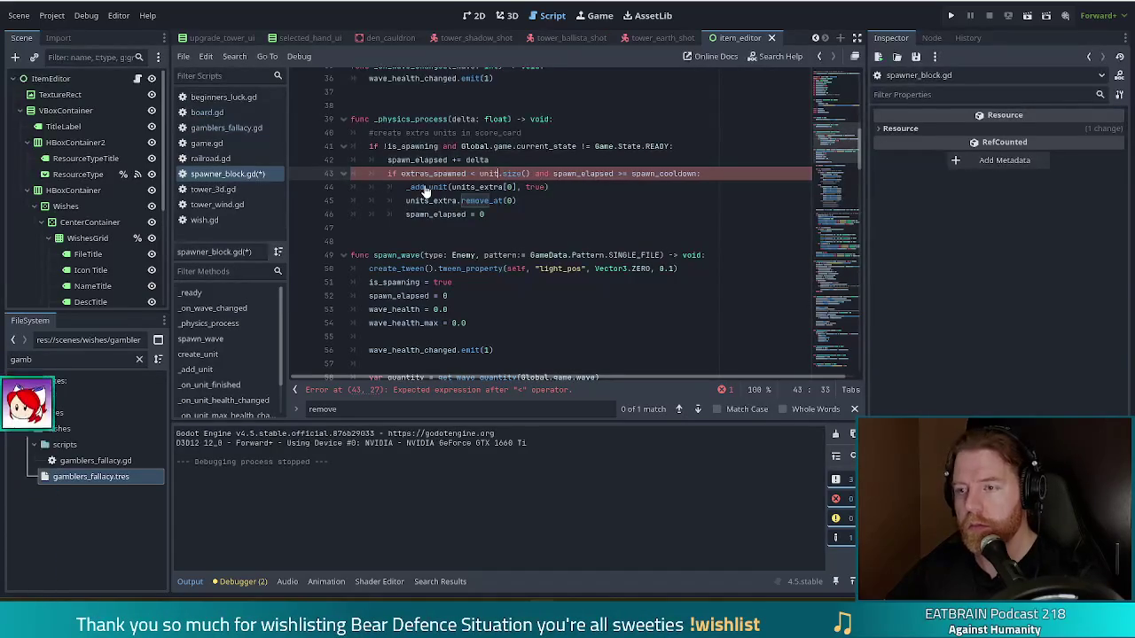
pyautogui.write('s_extra')
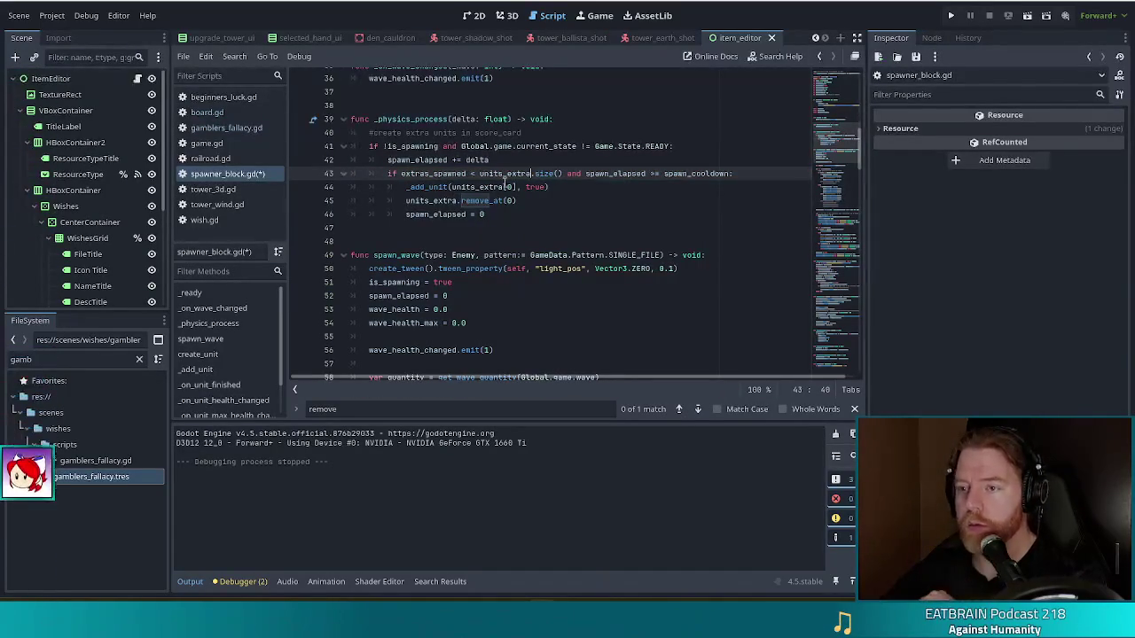
# Index units_extra by extras_spawned, comment out remove_at(0), and add extras_spawned += 1
pyautogui.click(507, 187)
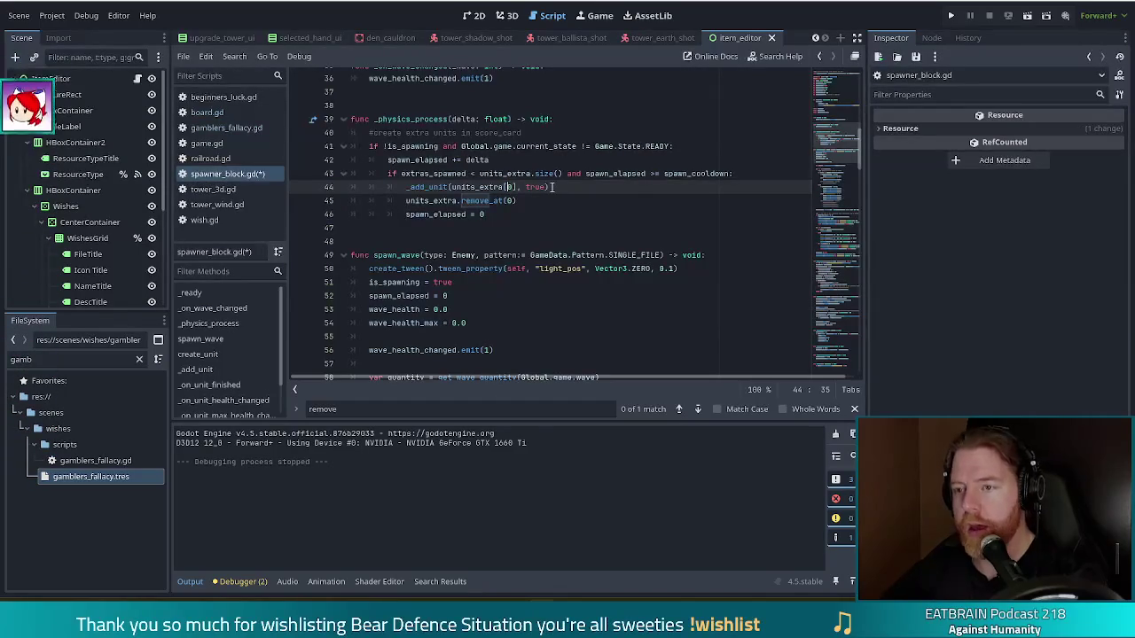
pyautogui.press('BackSpace')
pyautogui.write('extra')
pyautogui.press('Return')
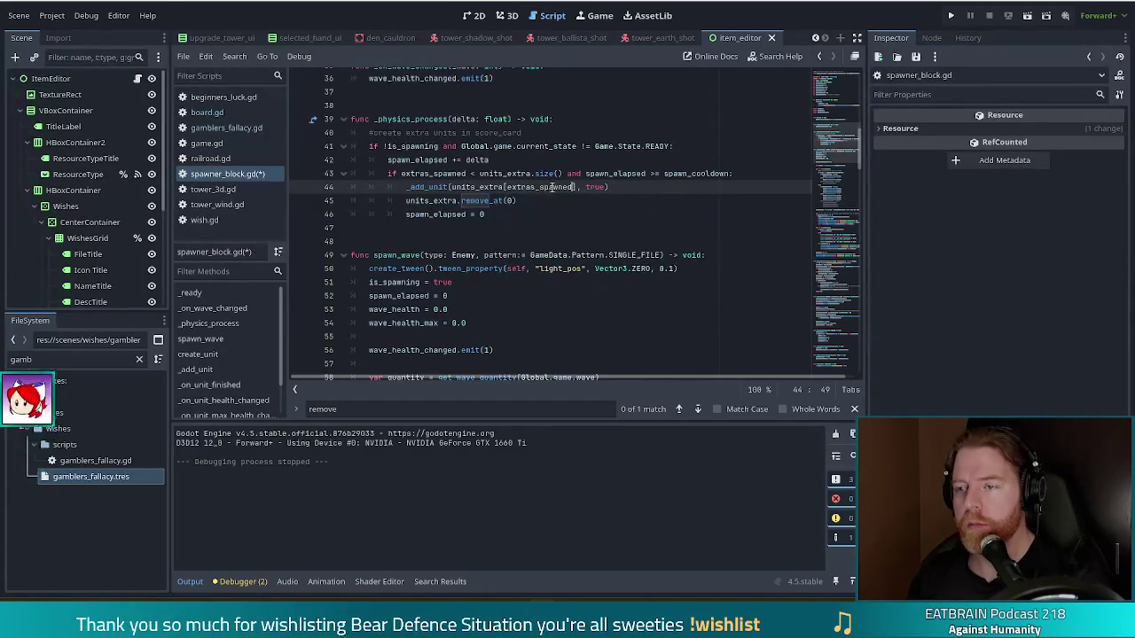
pyautogui.press('Down')
pyautogui.write('#')
pyautogui.press('Return')
pyautogui.write('ext')
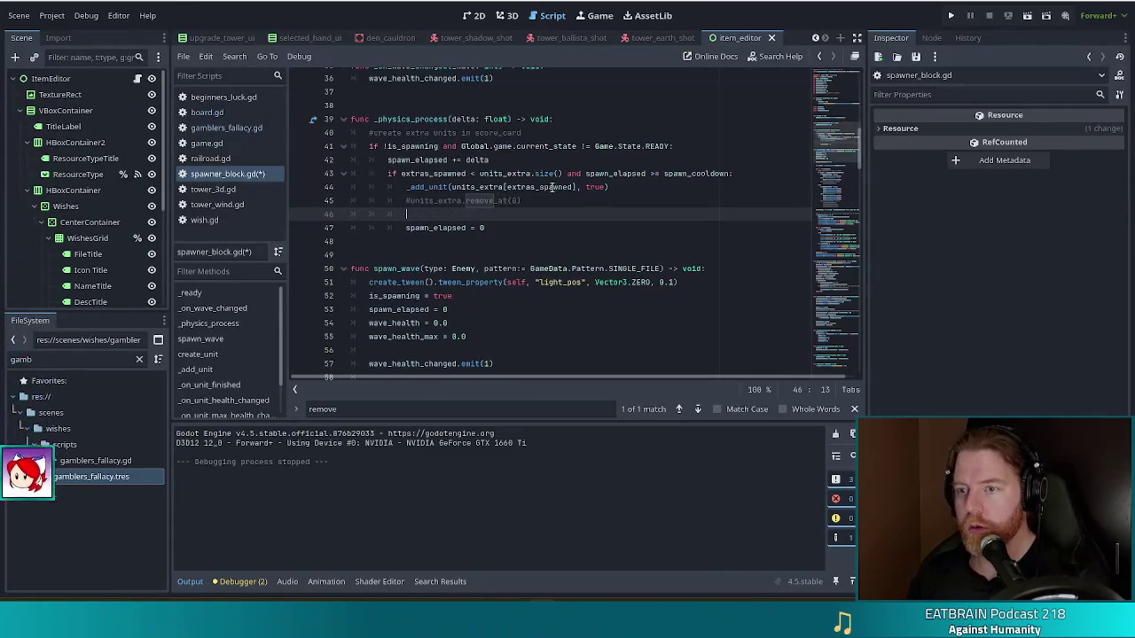
pyautogui.write('ra')
pyautogui.press('Return')
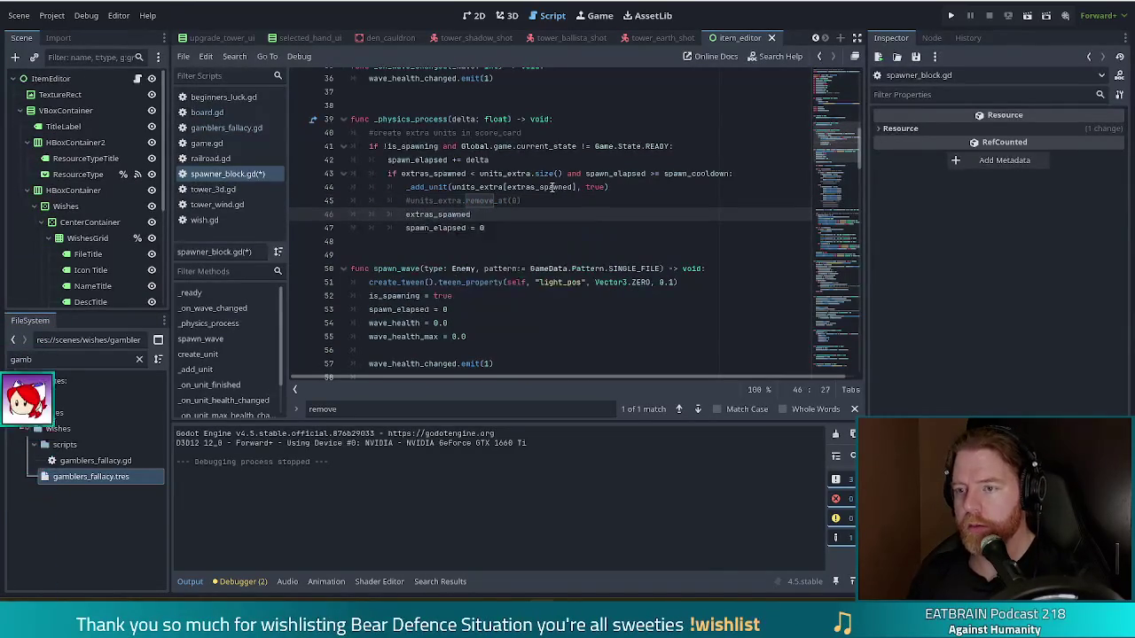
pyautogui.write(' += 1')
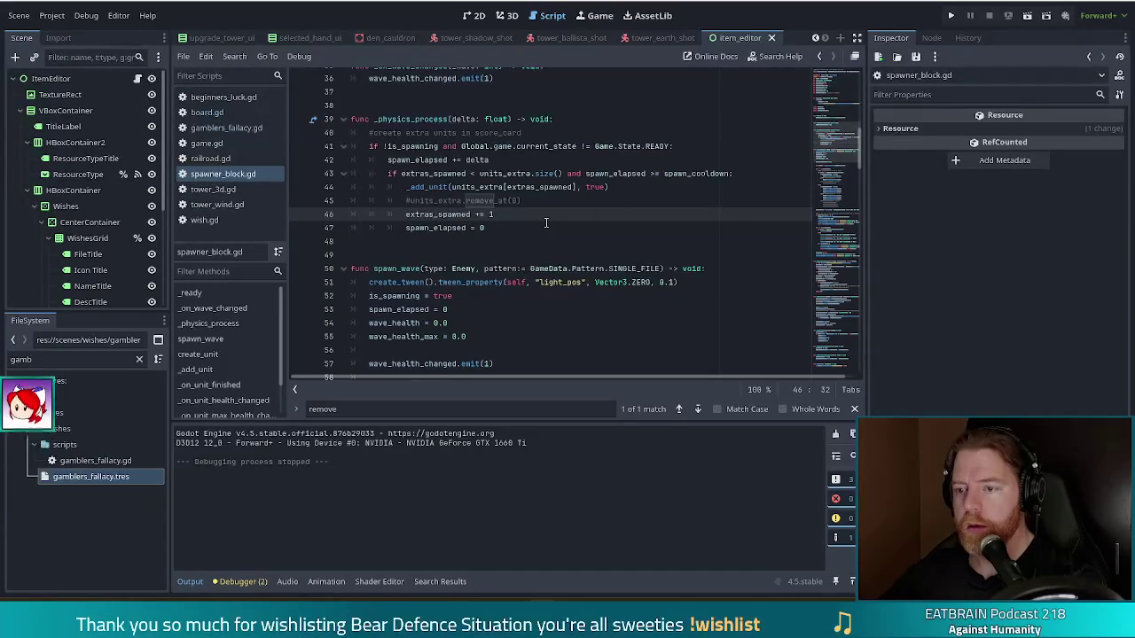
pyautogui.scroll(-7, 546, 222)
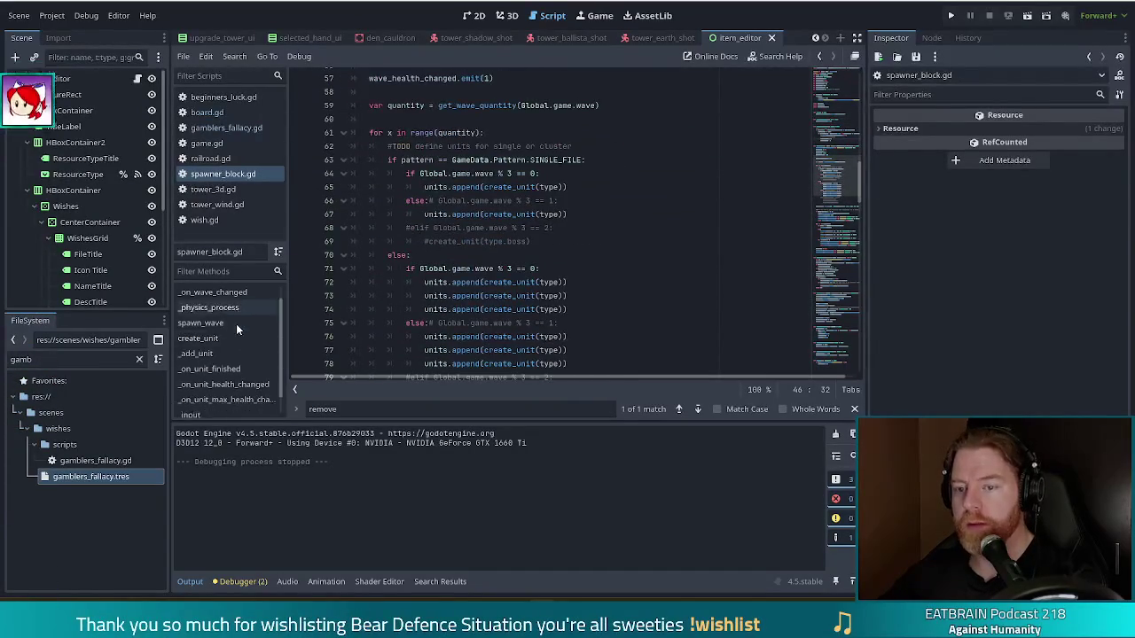
# Add extras_spawned = 0 after units_finished = 0 in _on_unit_finished
pyautogui.scroll(-1, 236, 323)
pyautogui.click(220, 362)
pyautogui.click(451, 266)
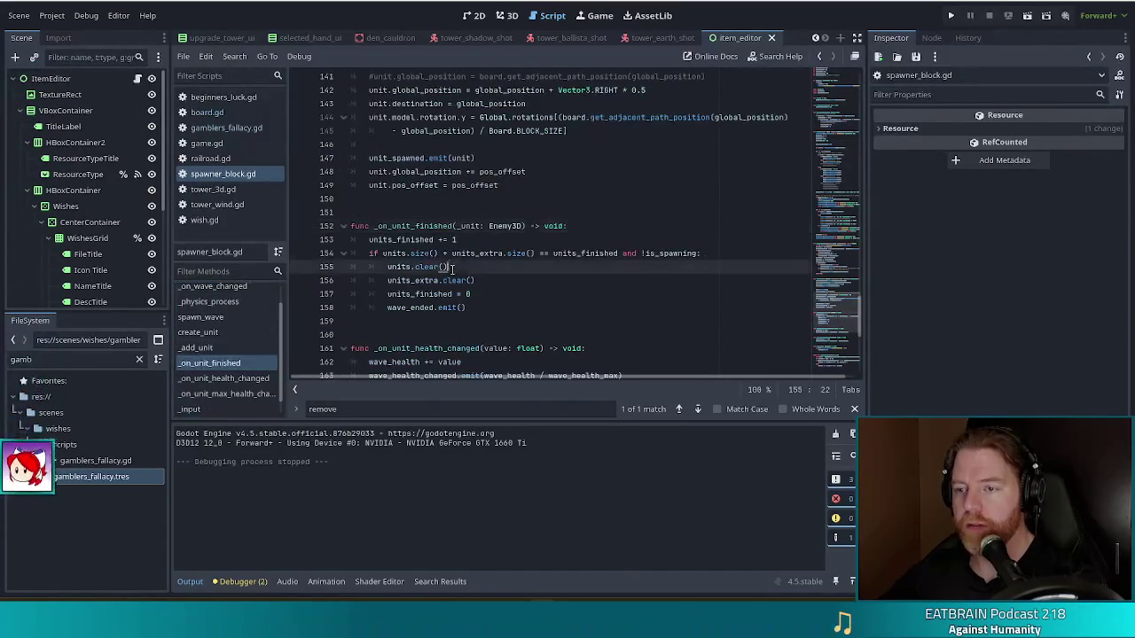
pyautogui.click(485, 309)
pyautogui.click(492, 295)
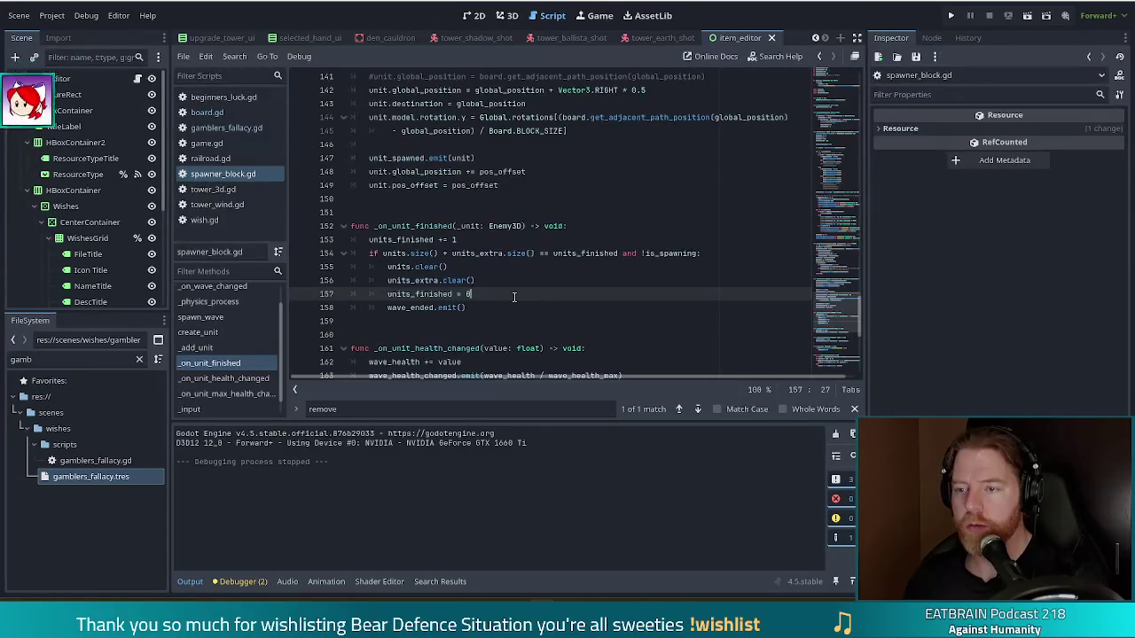
pyautogui.press('Return')
pyautogui.write('extras_spawned')
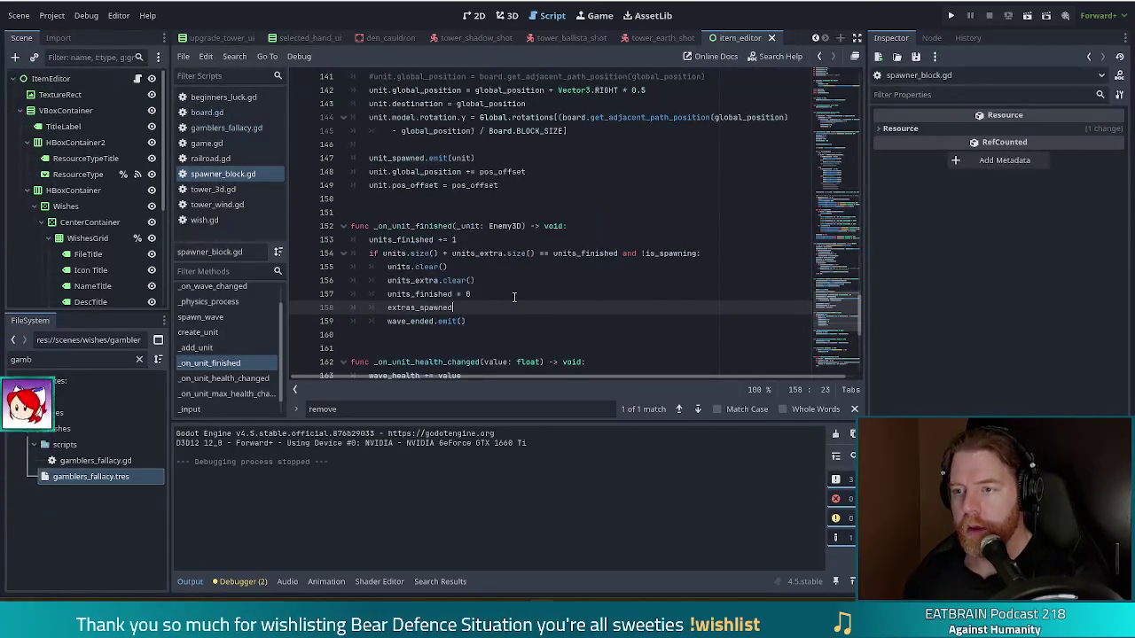
pyautogui.write(' = 0')
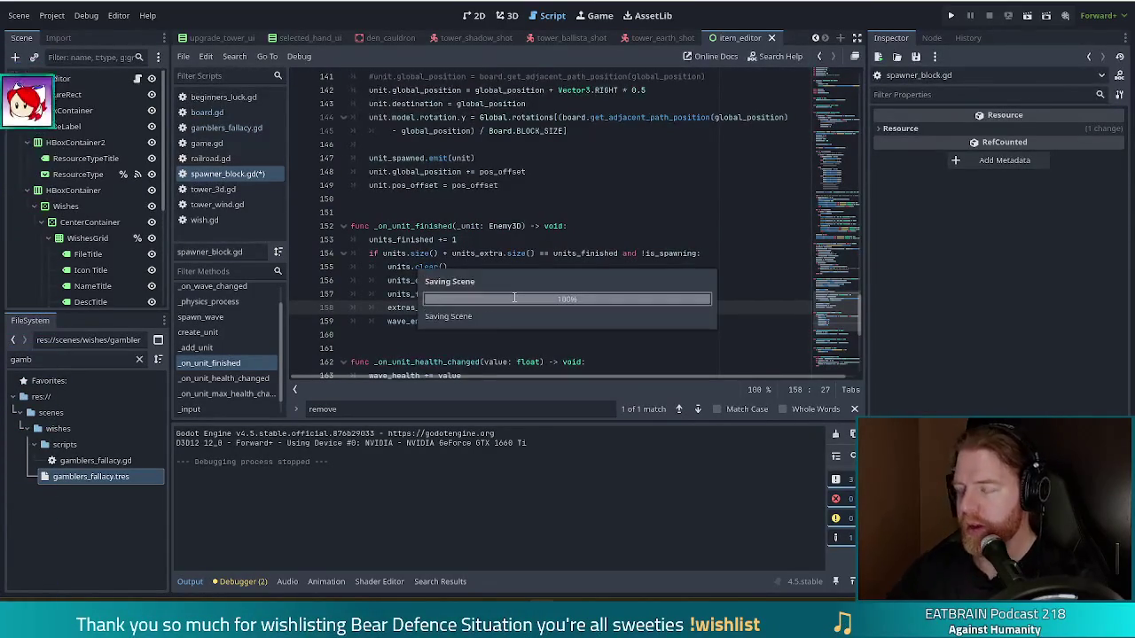
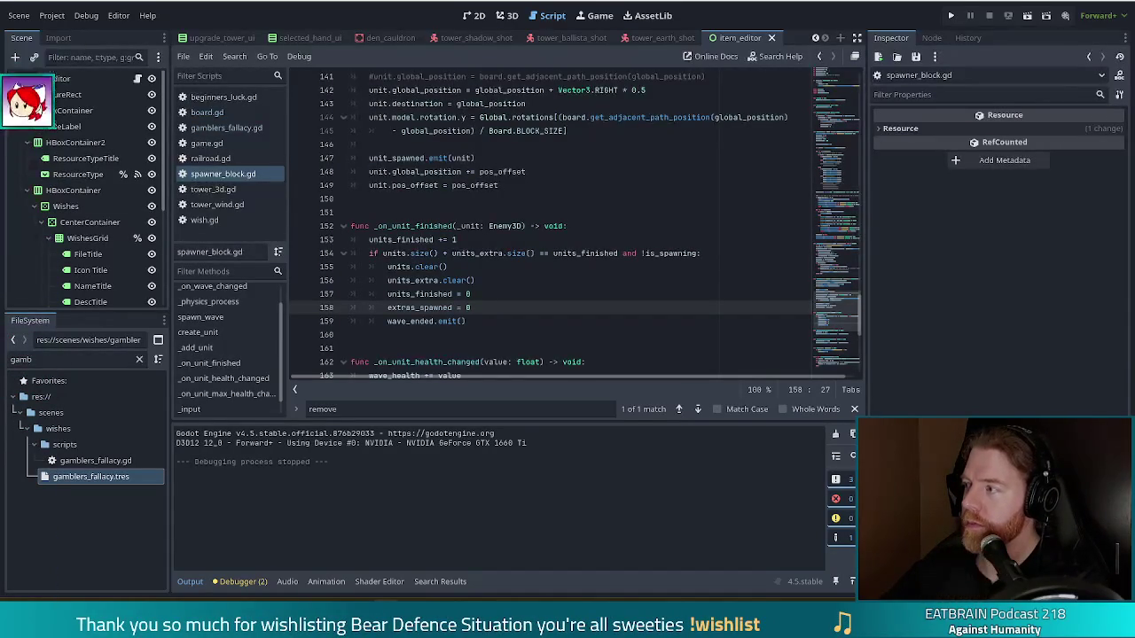
# Put the cursor at the end of line 156 in spawner_block.gd and run the project with F5
pyautogui.click(510, 277)
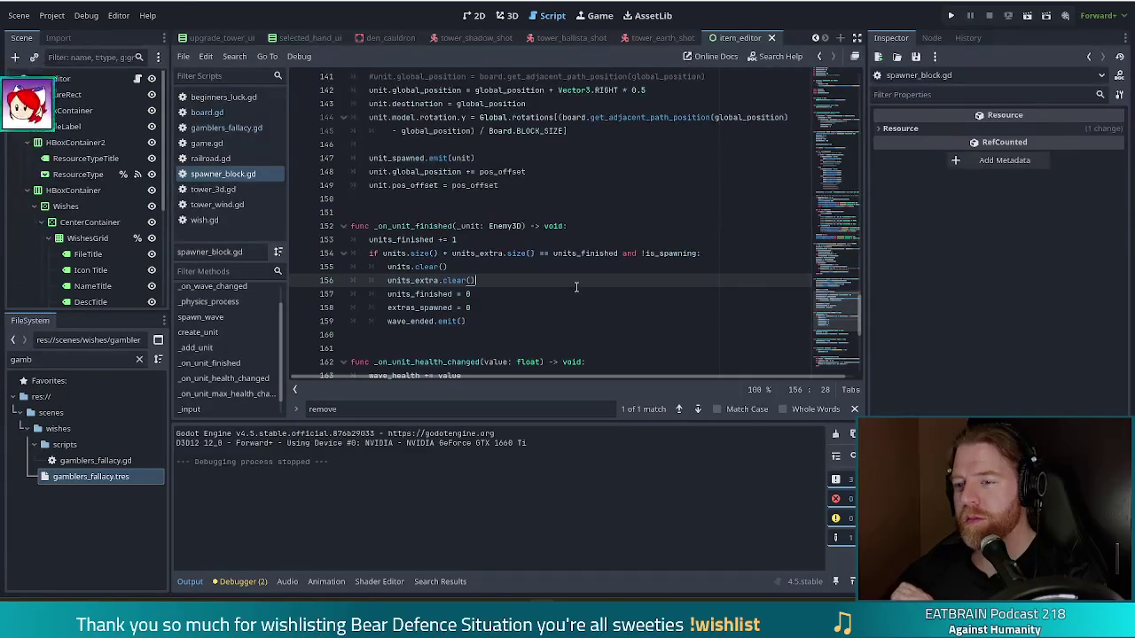
pyautogui.press('F5')
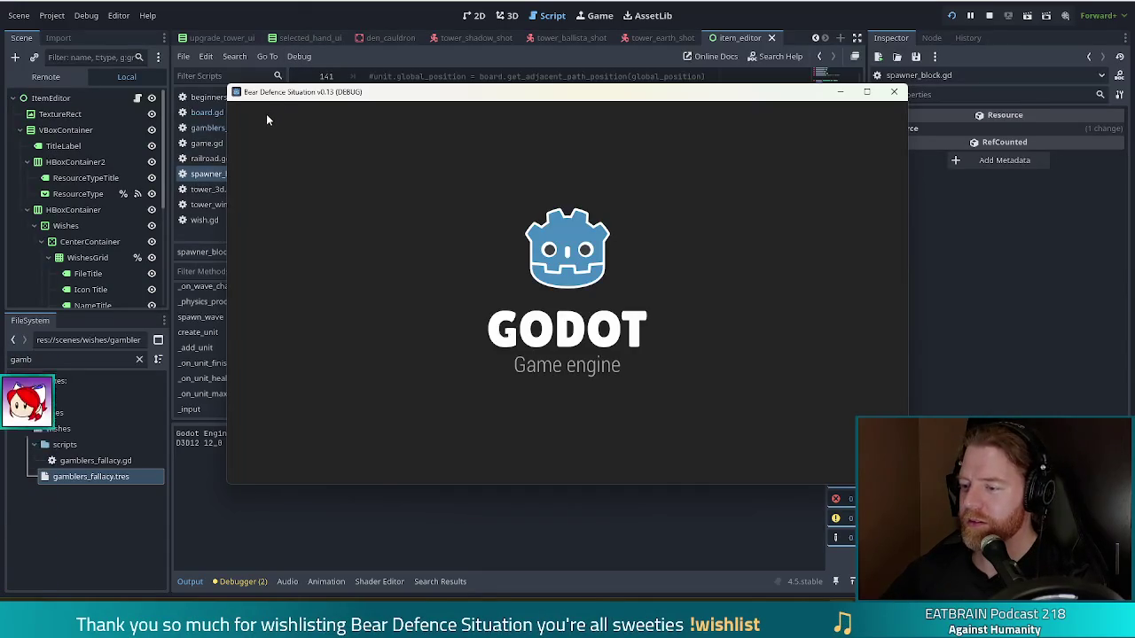
# Start a new game and add the Gambler's Fallacy wish with the console command add_wish gamblersfallacy
pyautogui.click(373, 310)
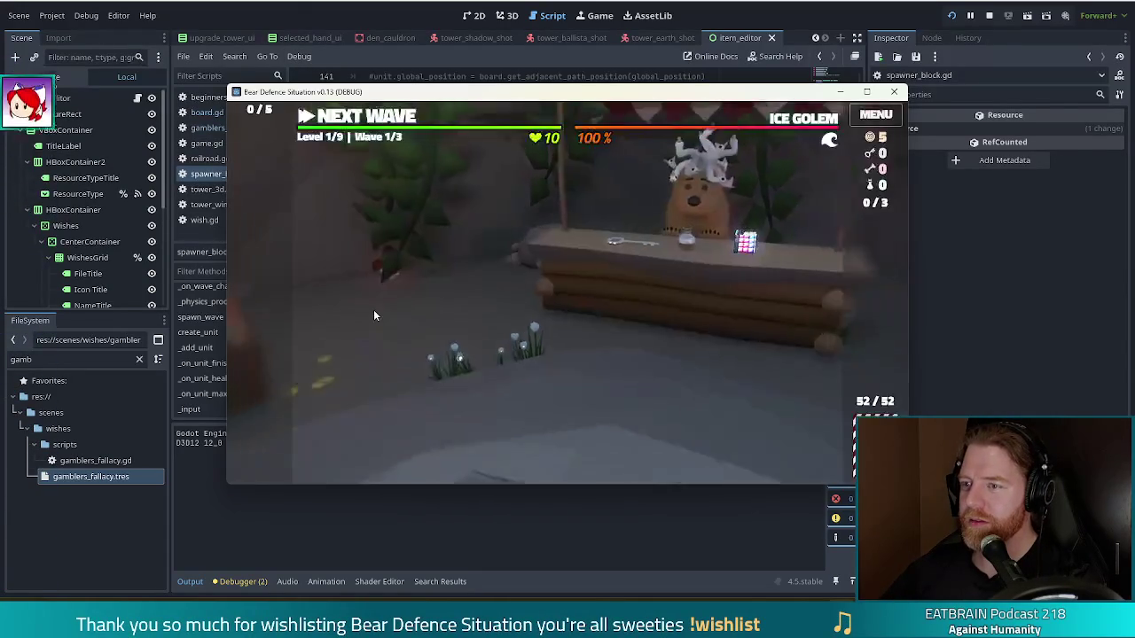
pyautogui.press('quoteleft')
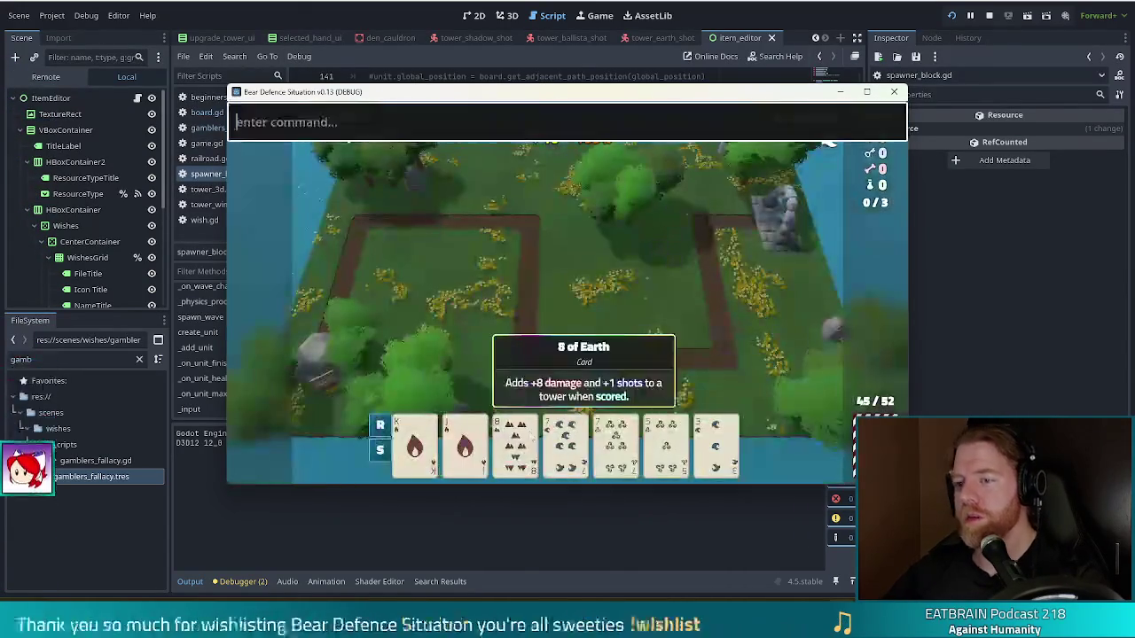
pyautogui.write('add_wish gamblers')
pyautogui.write('fallacy')
pyautogui.press('Return')
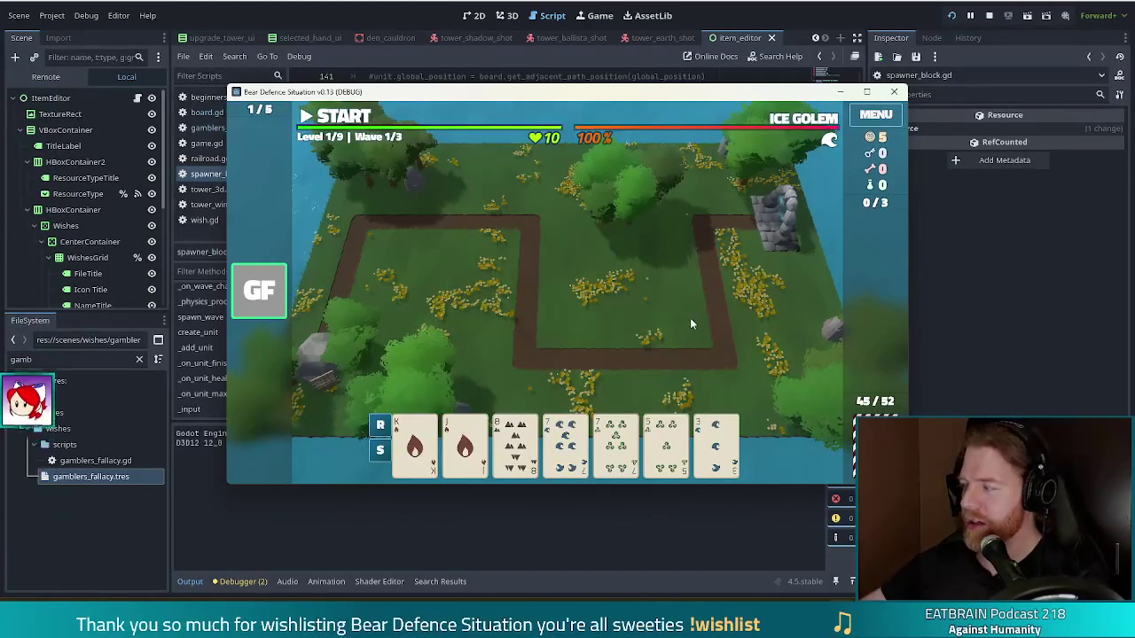
pyautogui.moveTo(264, 299)
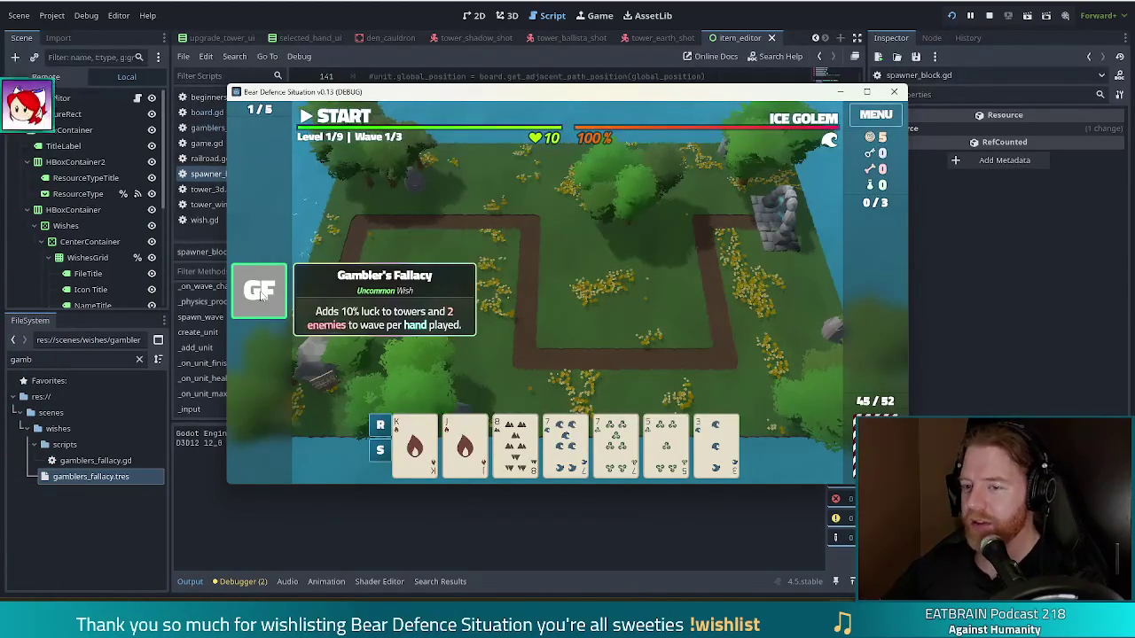
# Redraw cards by discarding a high card, then the 9 of Fire
pyautogui.click(566, 443)
pyautogui.click(616, 444)
pyautogui.click(667, 444)
pyautogui.click(615, 443)
pyautogui.click(566, 443)
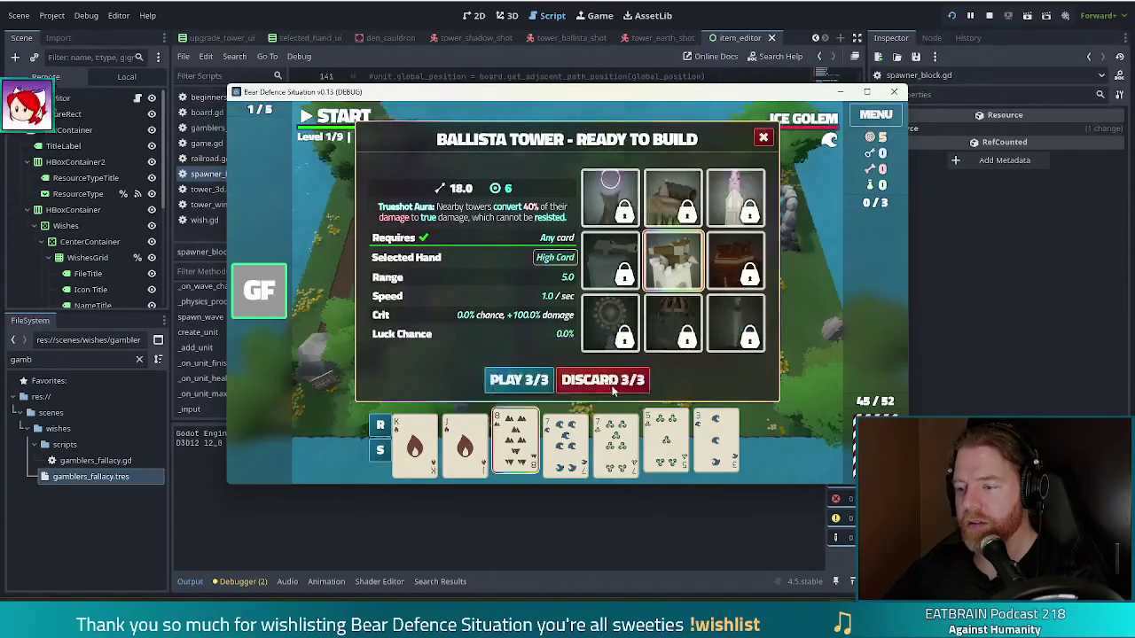
pyautogui.click(615, 385)
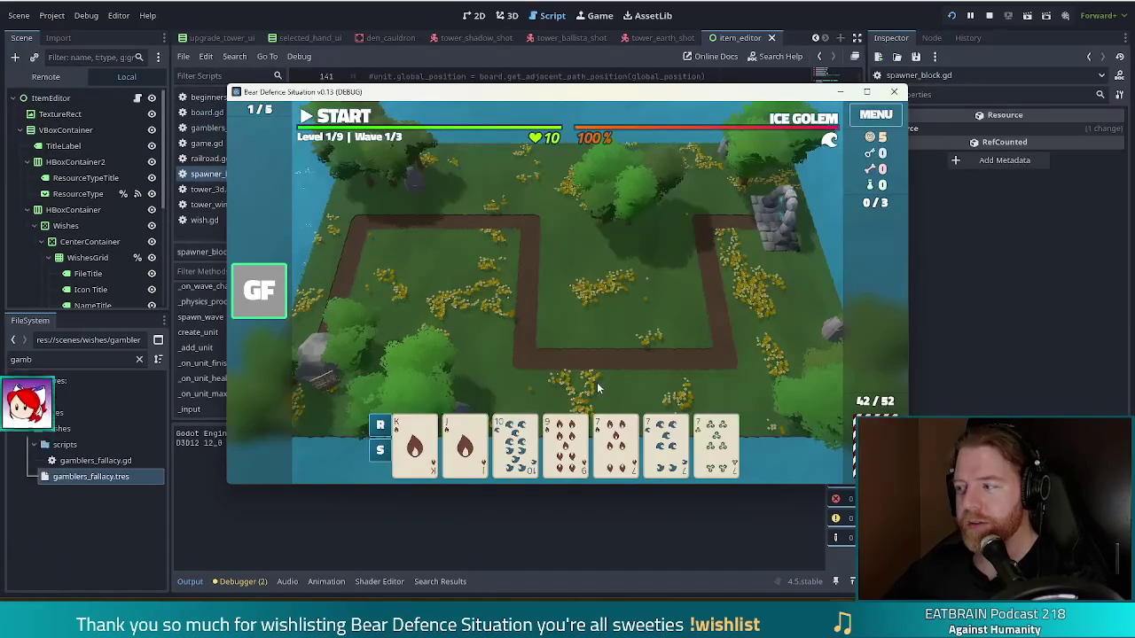
pyautogui.click(565, 448)
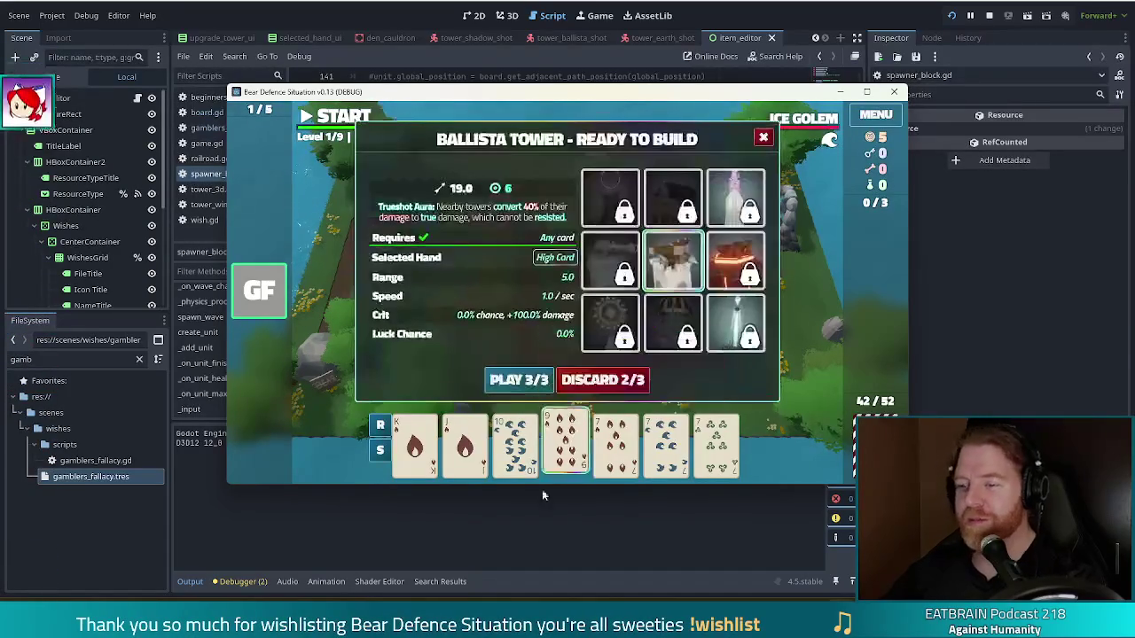
pyautogui.click(615, 379)
# Select a full house including the new Jack of Water and play it as a Ballista Tower inside the path loop
pyautogui.click(515, 443)
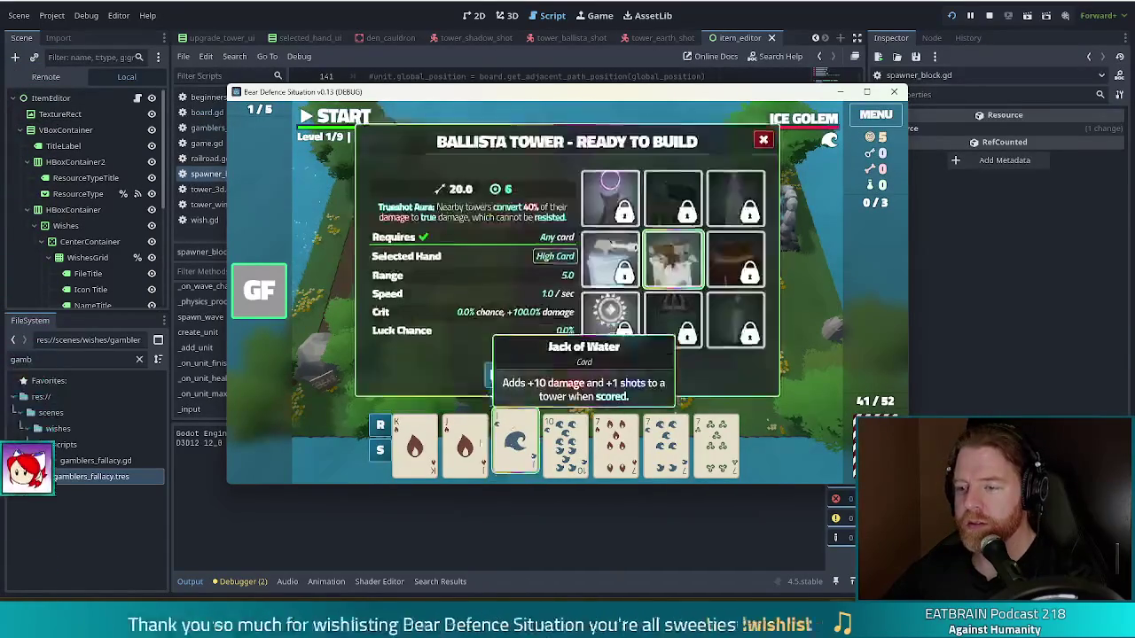
pyautogui.click(717, 443)
pyautogui.click(666, 444)
pyautogui.click(616, 443)
pyautogui.click(466, 443)
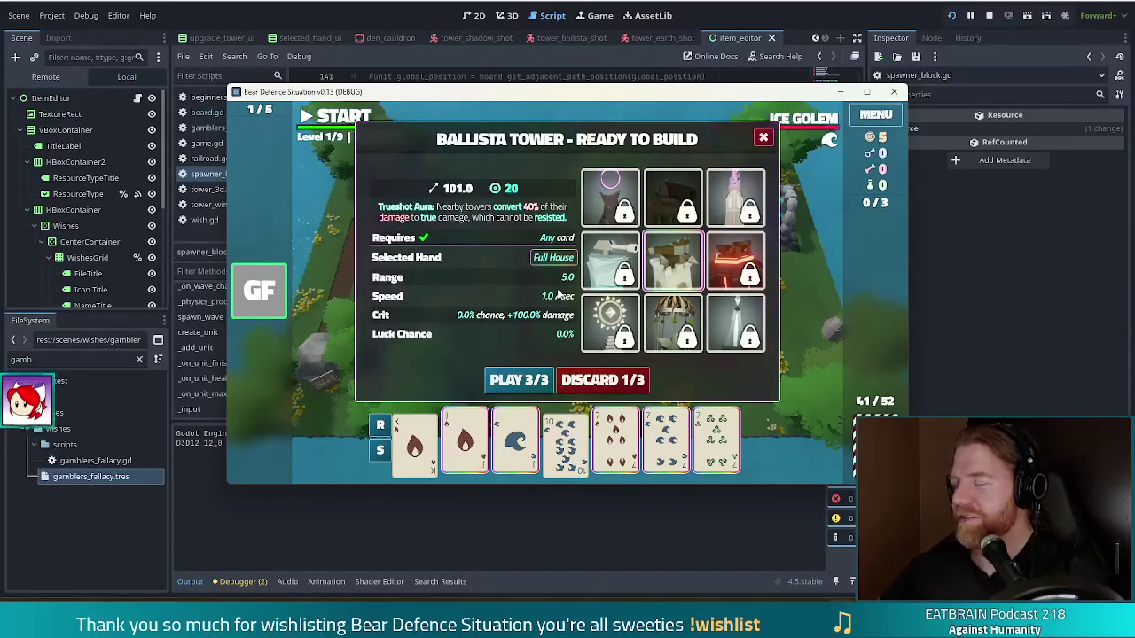
pyautogui.click(496, 376)
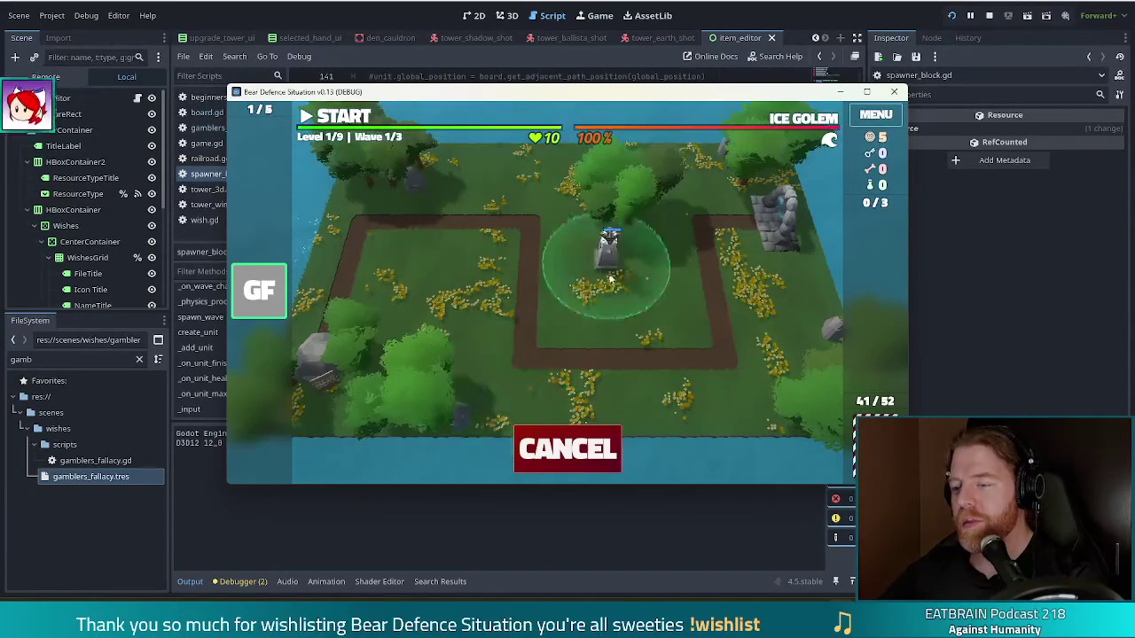
pyautogui.click(653, 308)
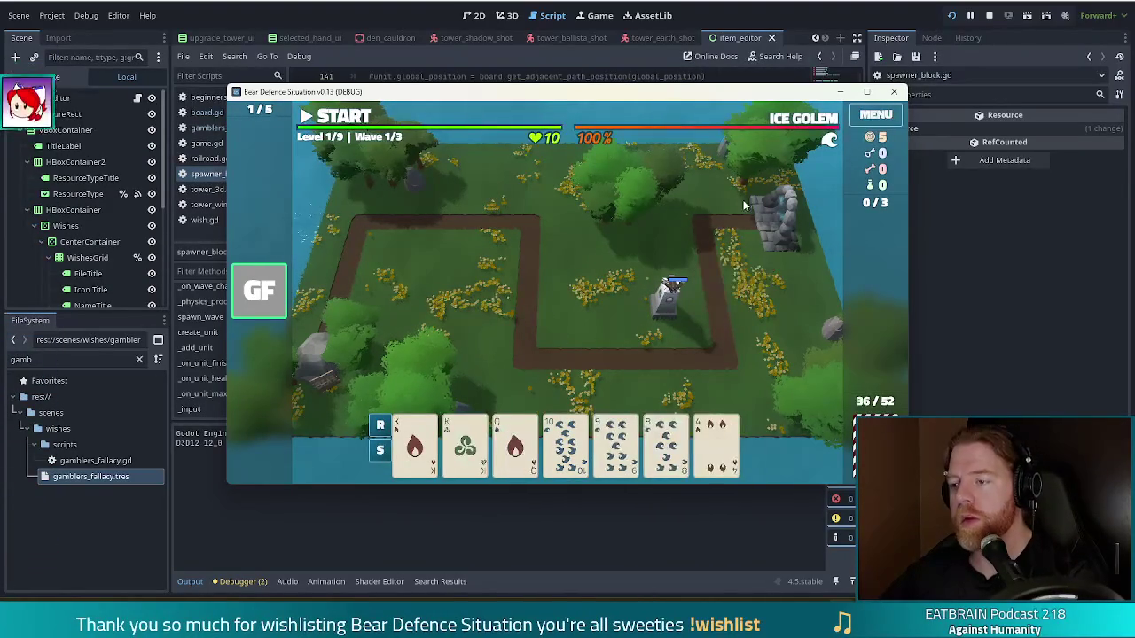
# Start wave 1 and dismiss the results screen once the wave completes
pyautogui.press('space')
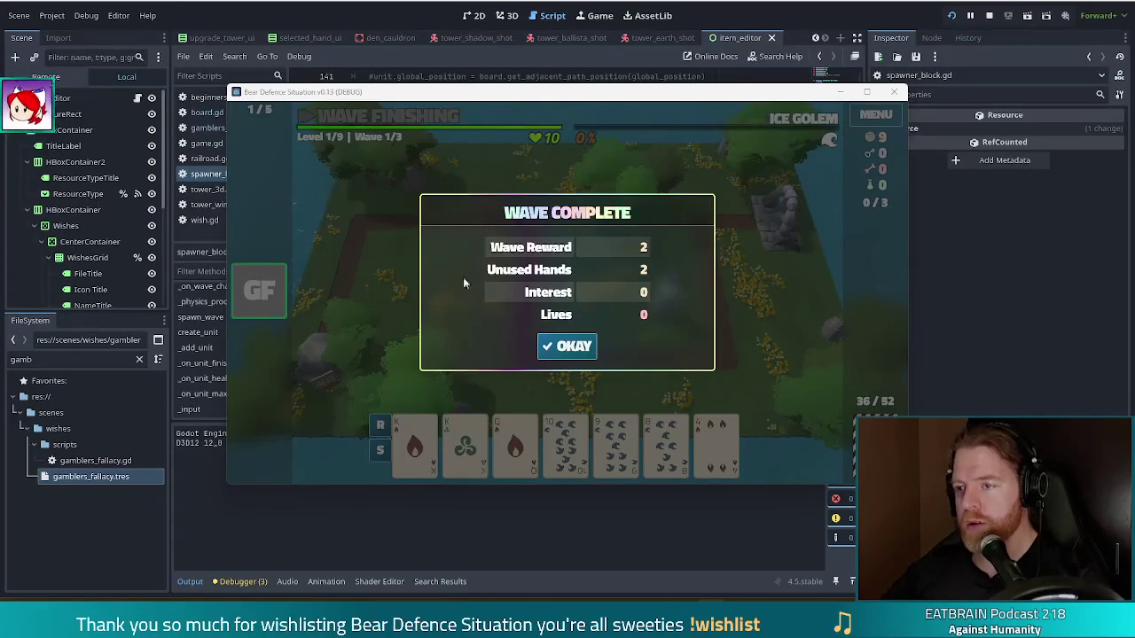
pyautogui.click(566, 346)
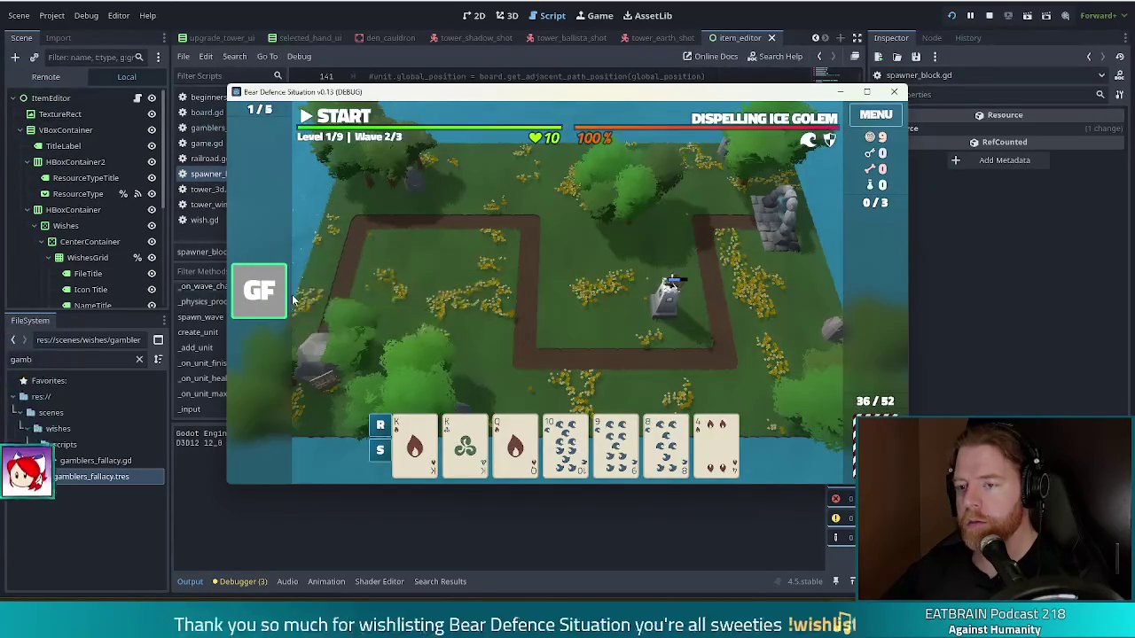
# Check the Gambler's Fallacy wish info card while level 1 plays through to wave 2
pyautogui.moveTo(284, 291)
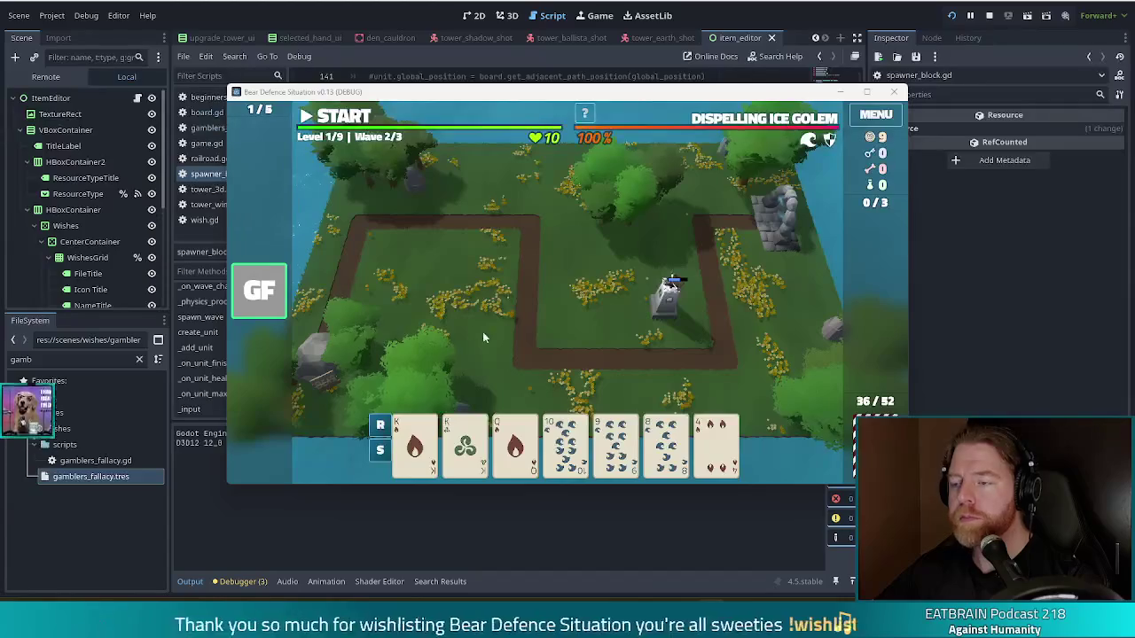
pyautogui.moveTo(252, 296)
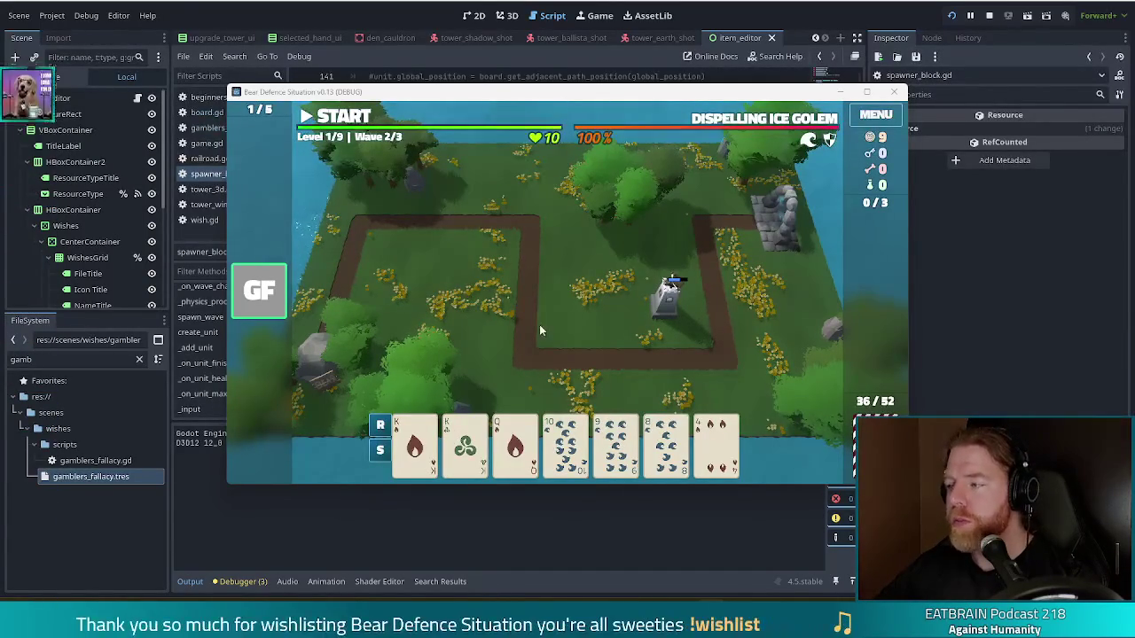
# Stop the running game and open beginners_luck.gd in the script editor
pyautogui.click(989, 16)
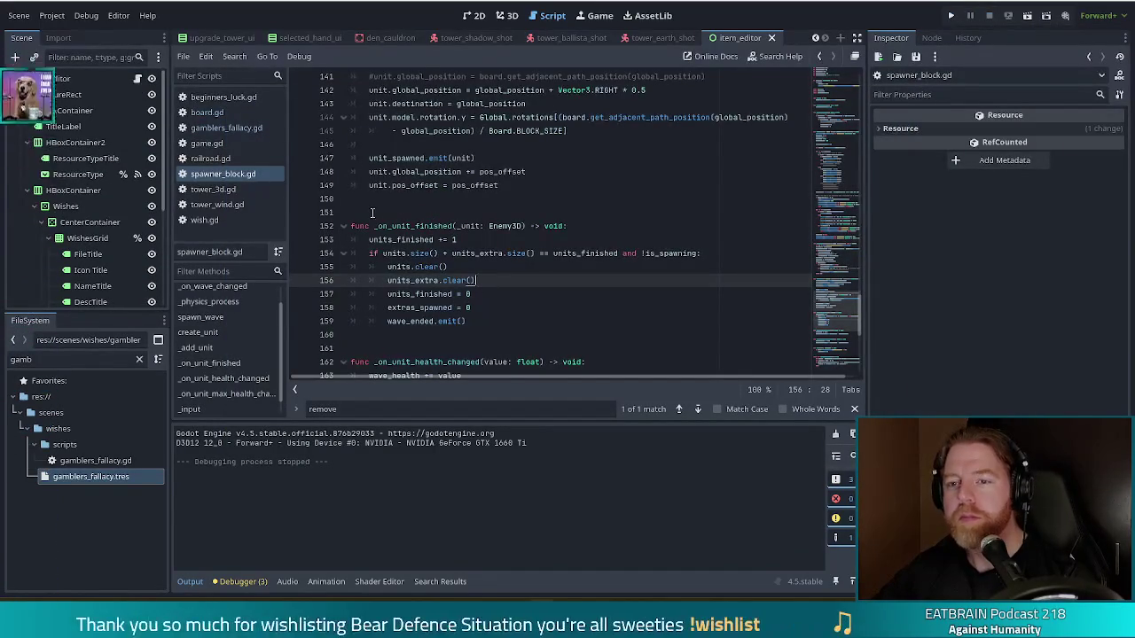
pyautogui.click(214, 96)
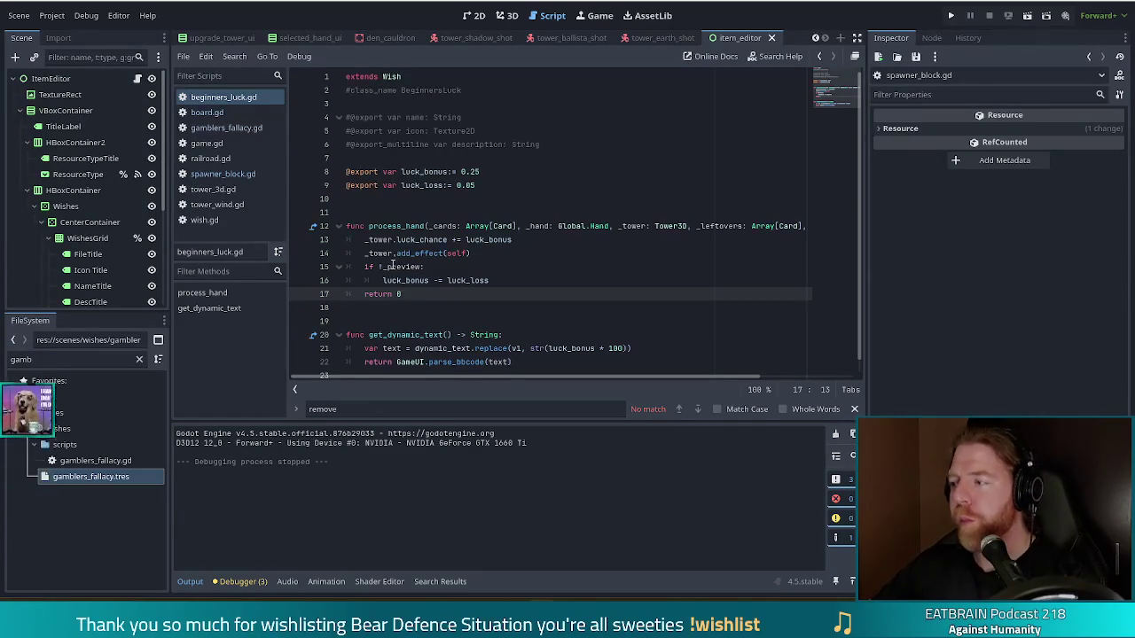
# Declare a new variable current_luck := luck_bonus below the luck_loss declaration
pyautogui.moveTo(391, 254)
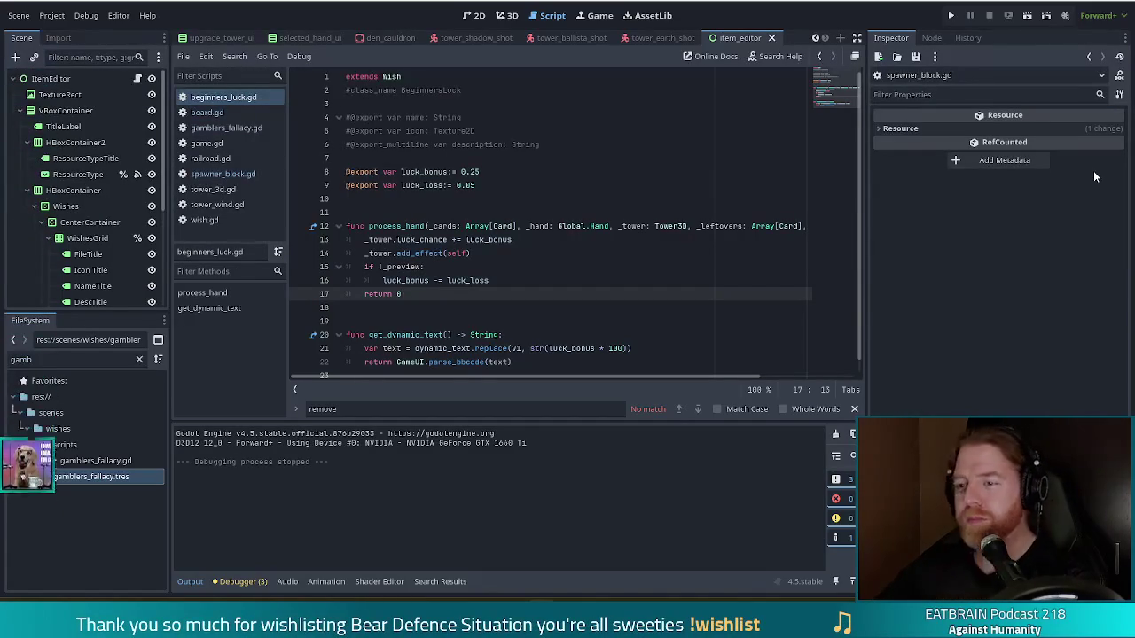
pyautogui.click(513, 186)
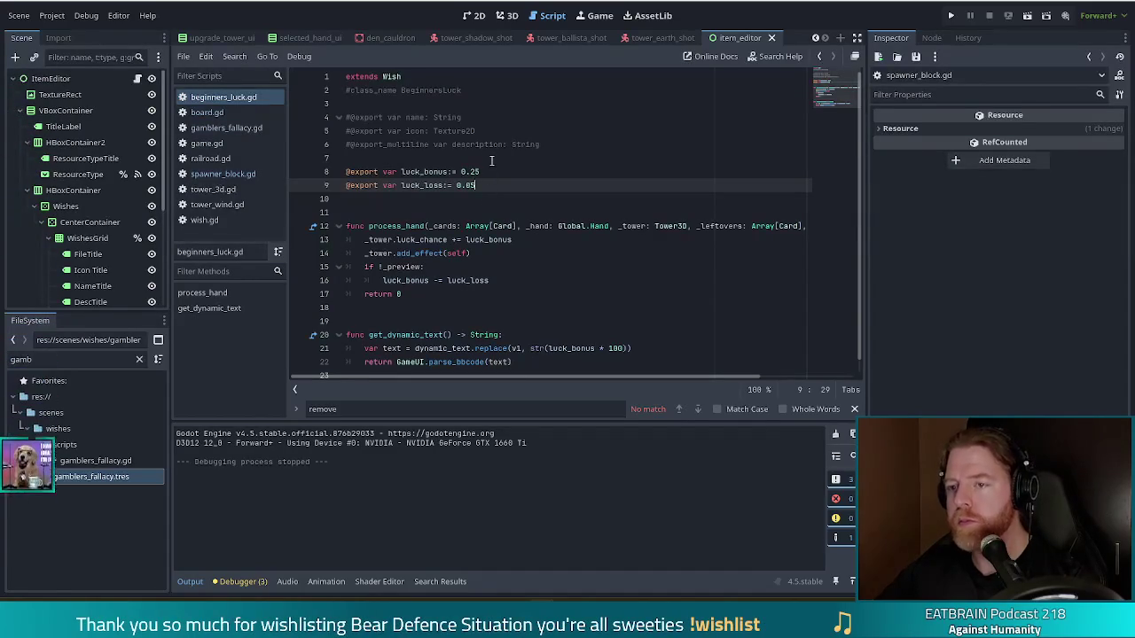
pyautogui.press('Return')
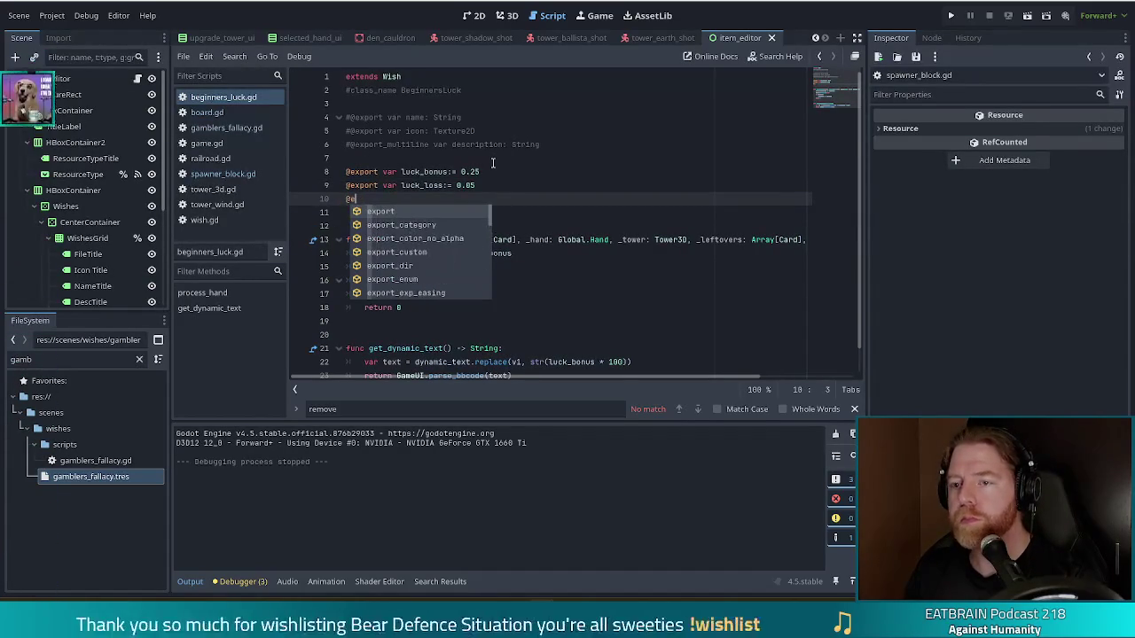
pyautogui.press('BackSpace')
pyautogui.write('var current_luck')
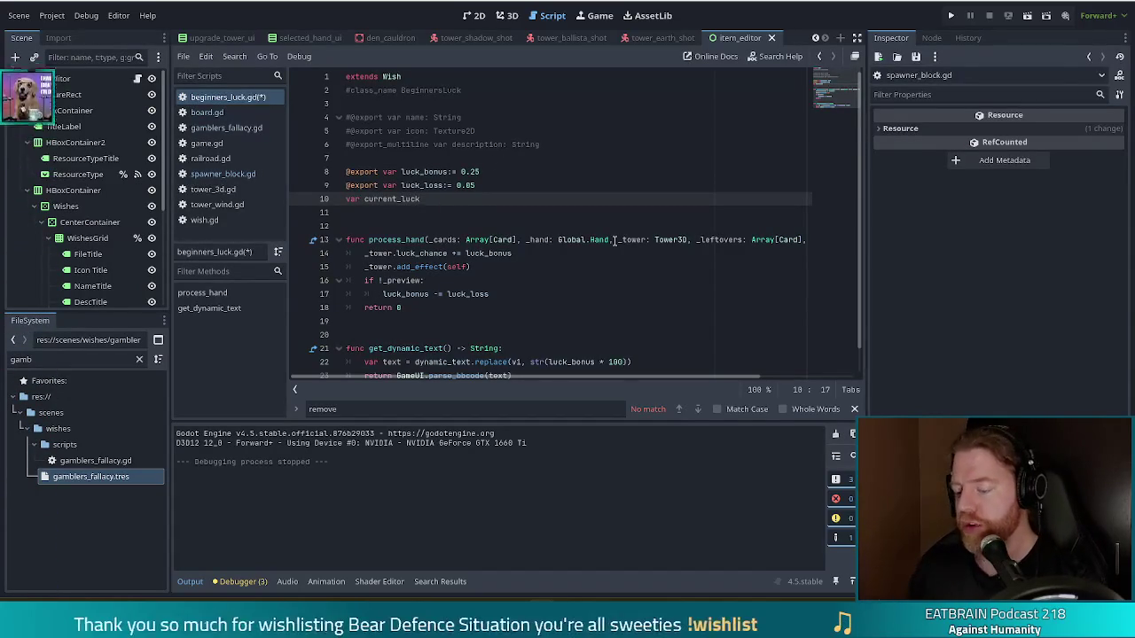
pyautogui.write(':= luck_b')
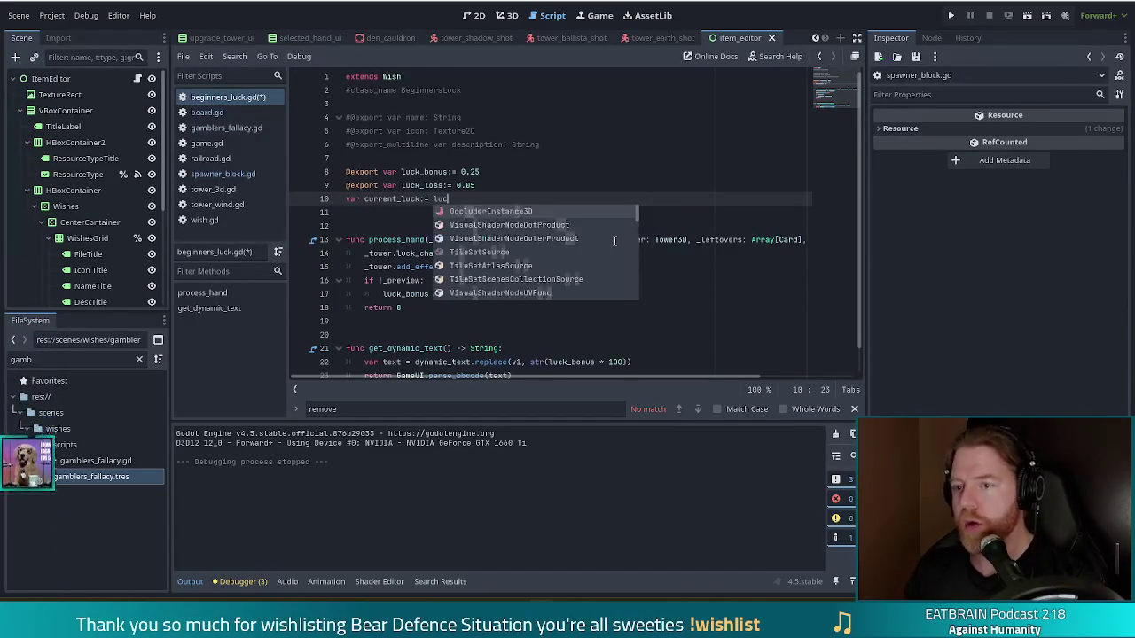
pyautogui.write('on')
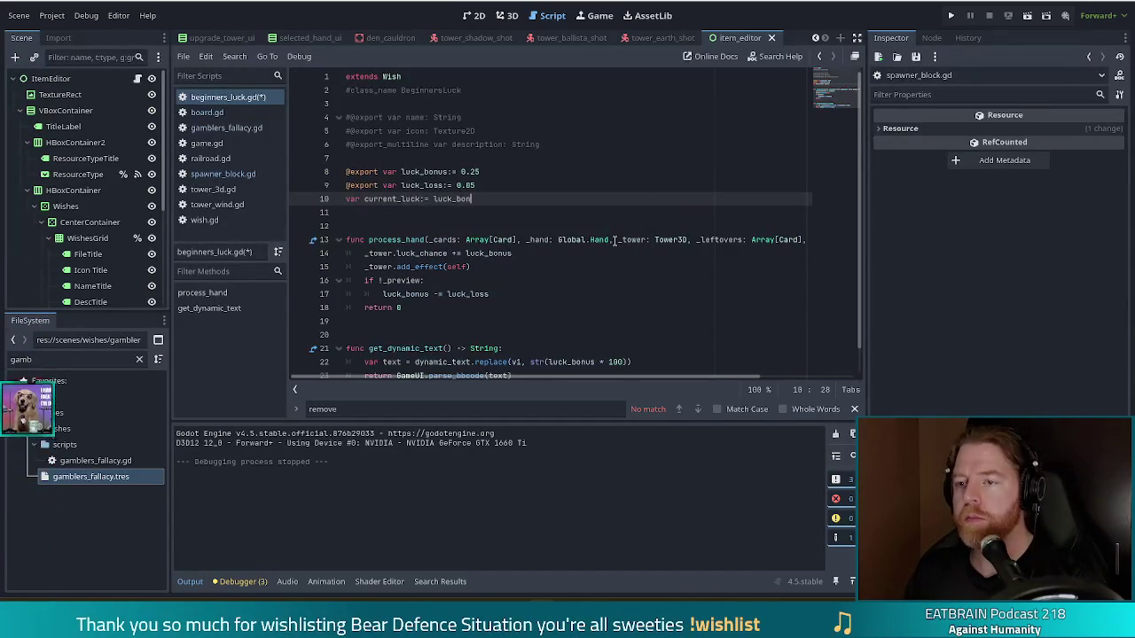
pyautogui.write('us')
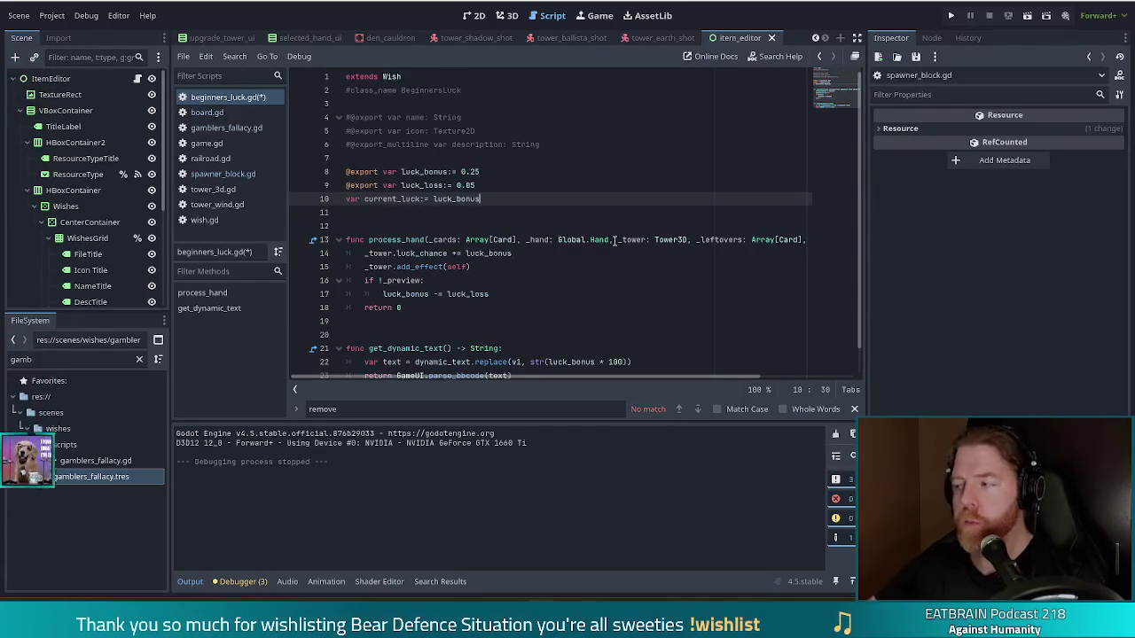
# Replace luck_bonus with current_luck in the luck_chance addition and subtraction lines
pyautogui.doubleClick(486, 254)
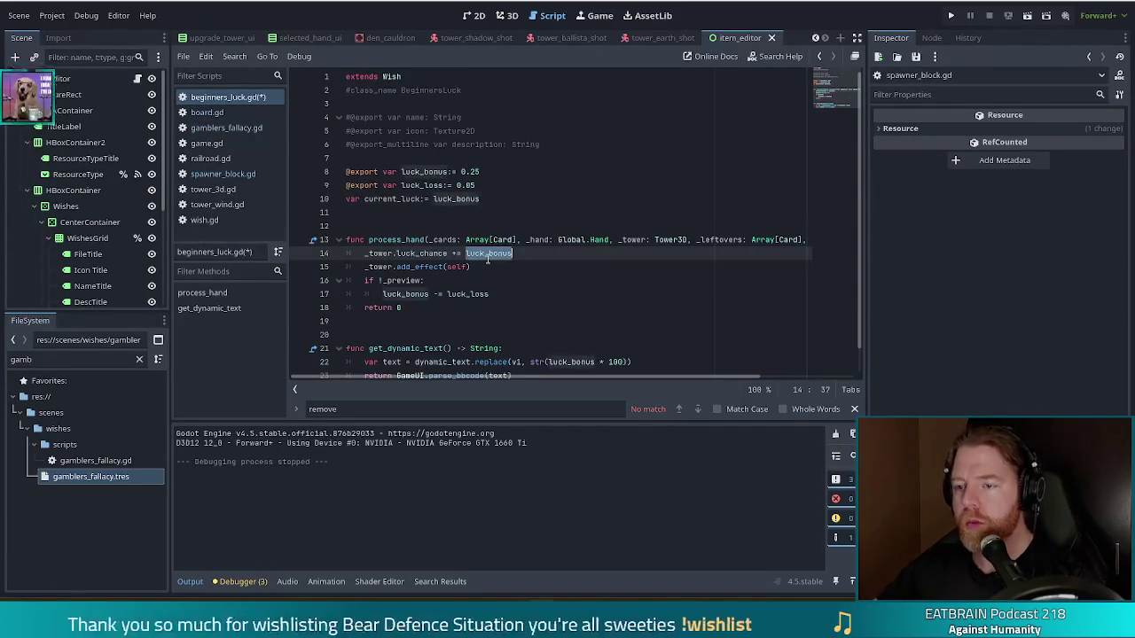
pyautogui.write('curr')
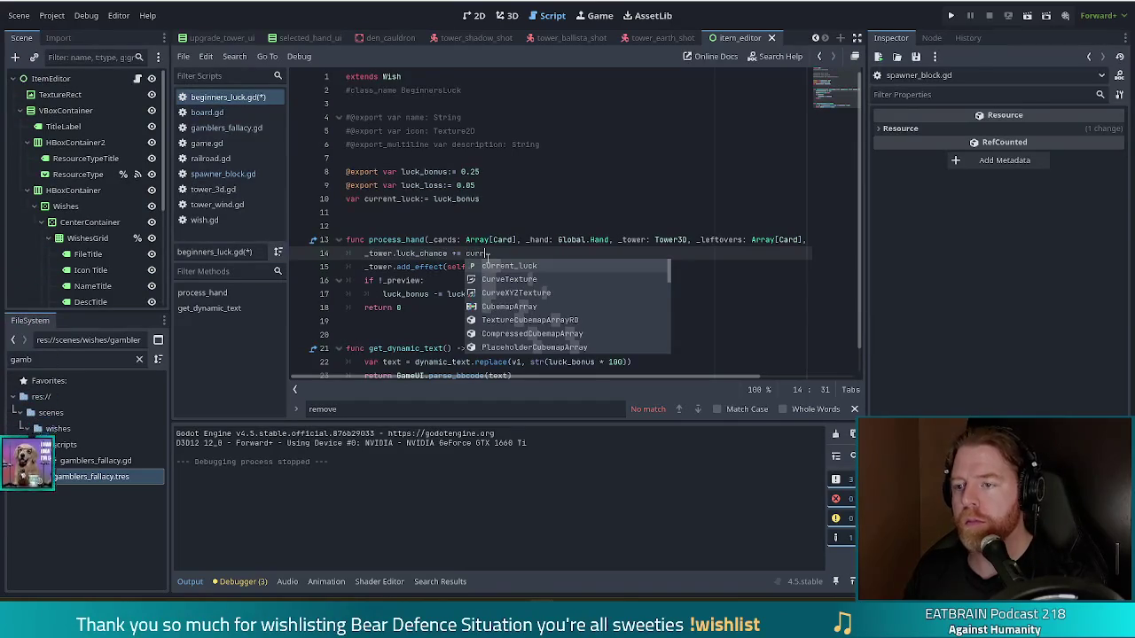
pyautogui.press('Return')
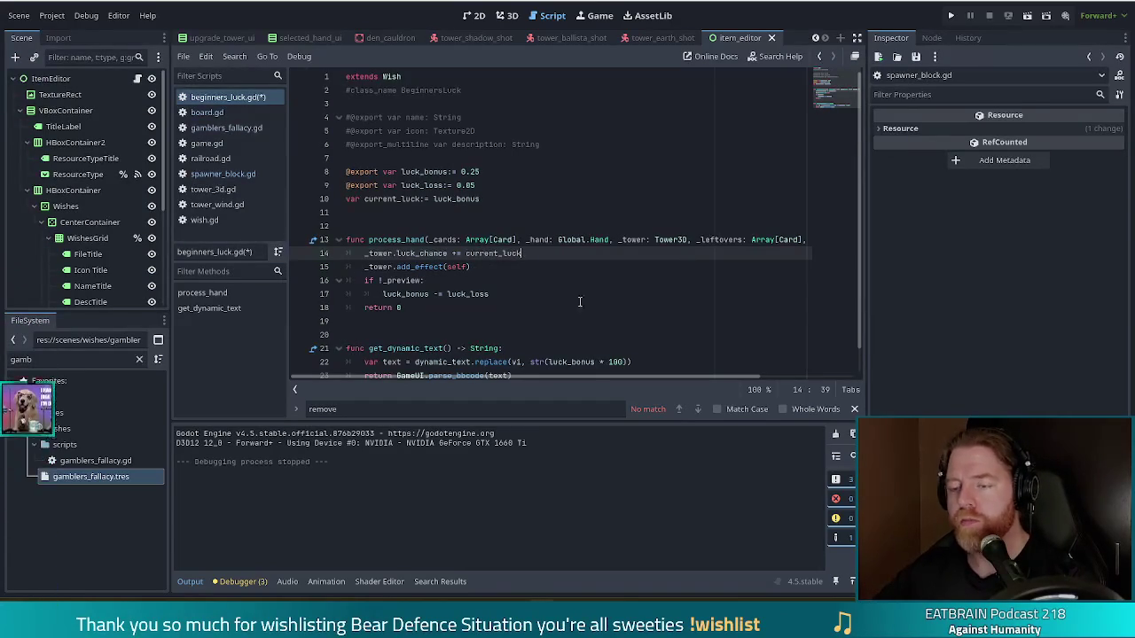
pyautogui.doubleClick(410, 294)
pyautogui.write('current_')
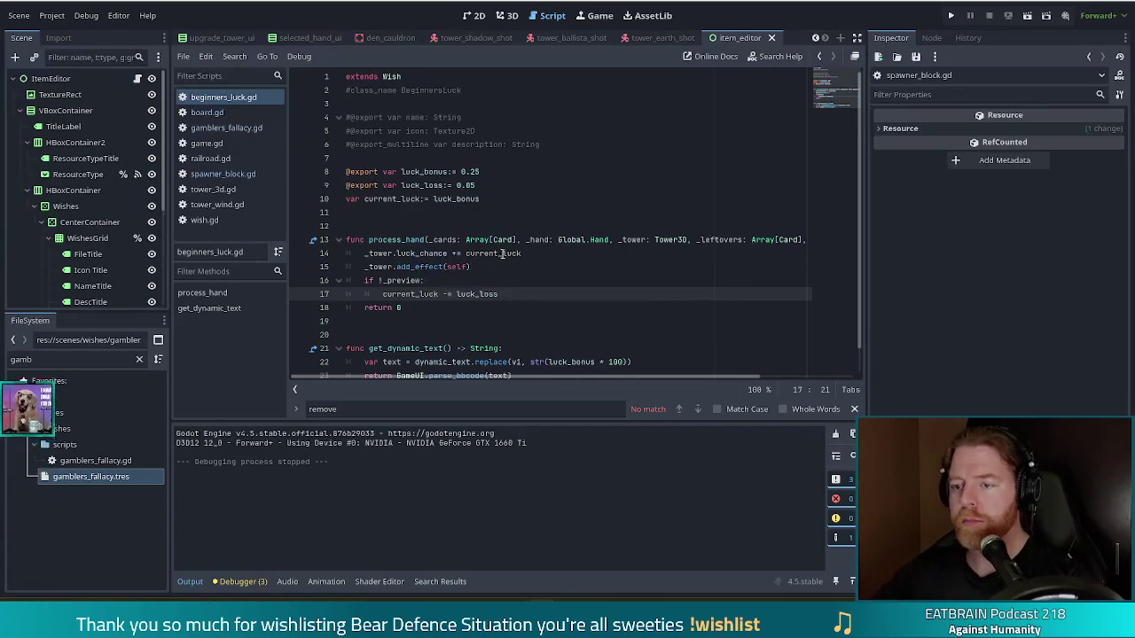
# Use current_luck for the description's percentage and run the game with F5
pyautogui.scroll(-1, 549, 315)
pyautogui.click(452, 334)
pyautogui.doubleClick(565, 335)
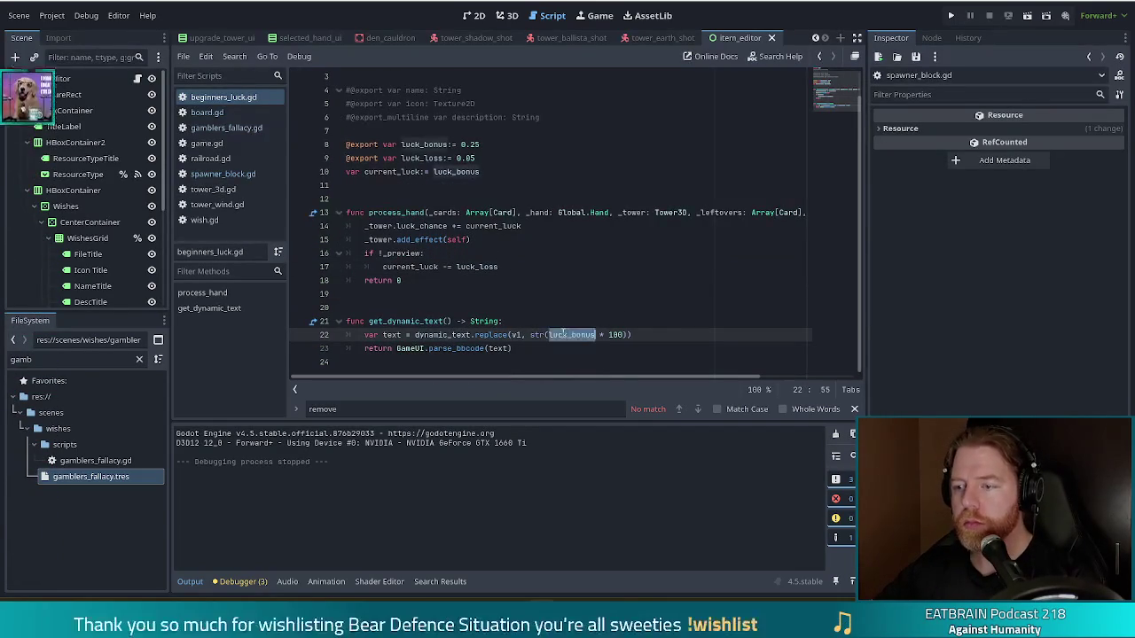
pyautogui.write('current_')
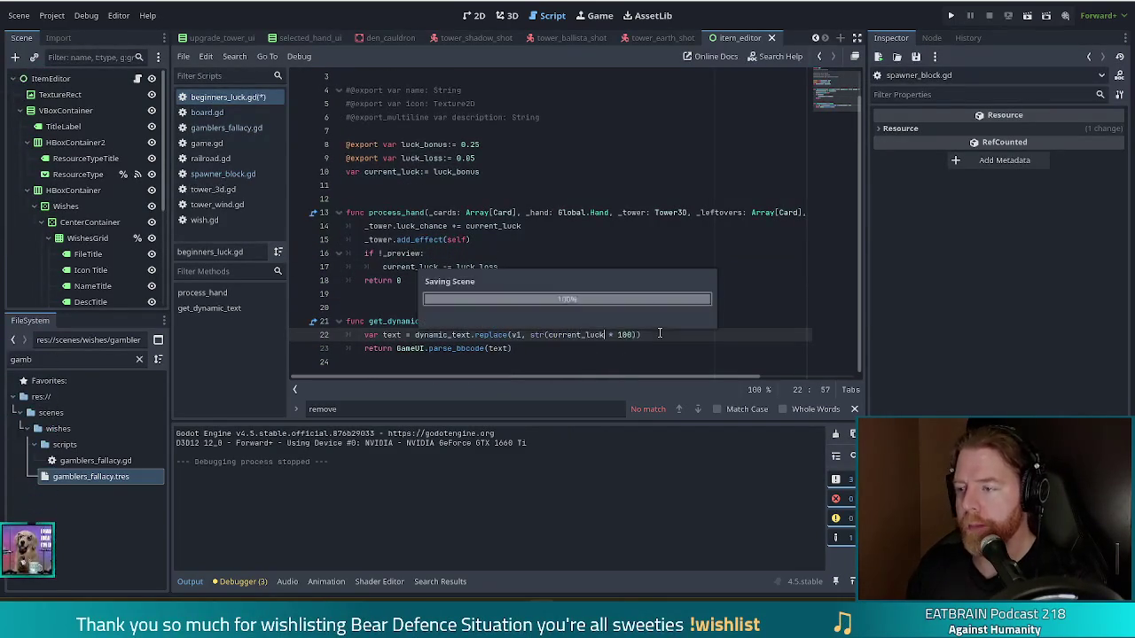
pyautogui.press('Return')
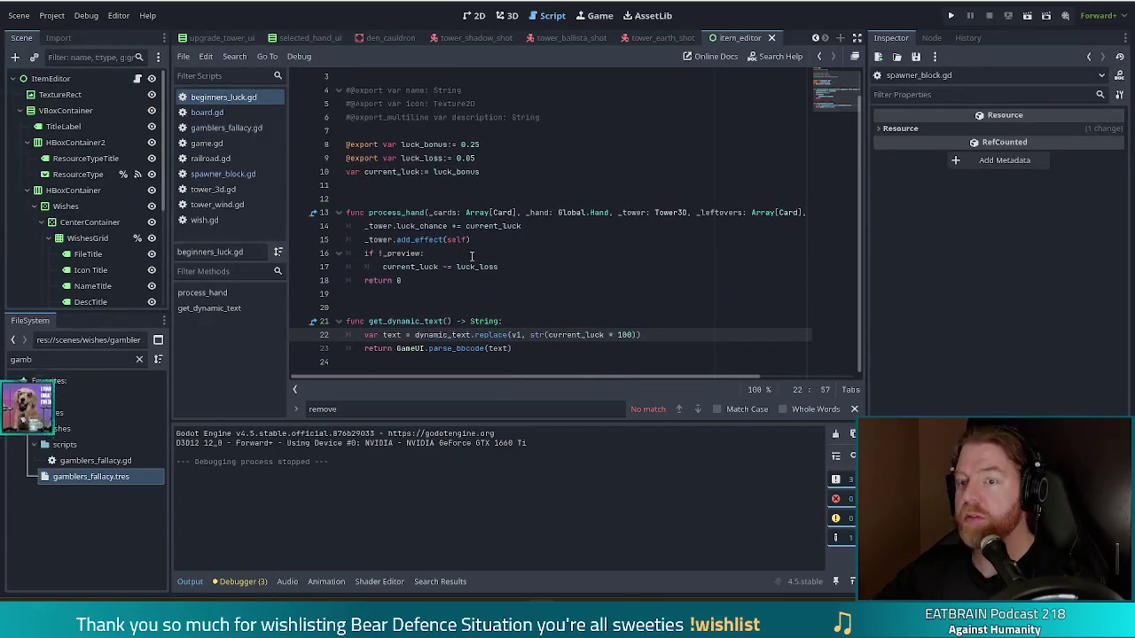
pyautogui.press('F5')
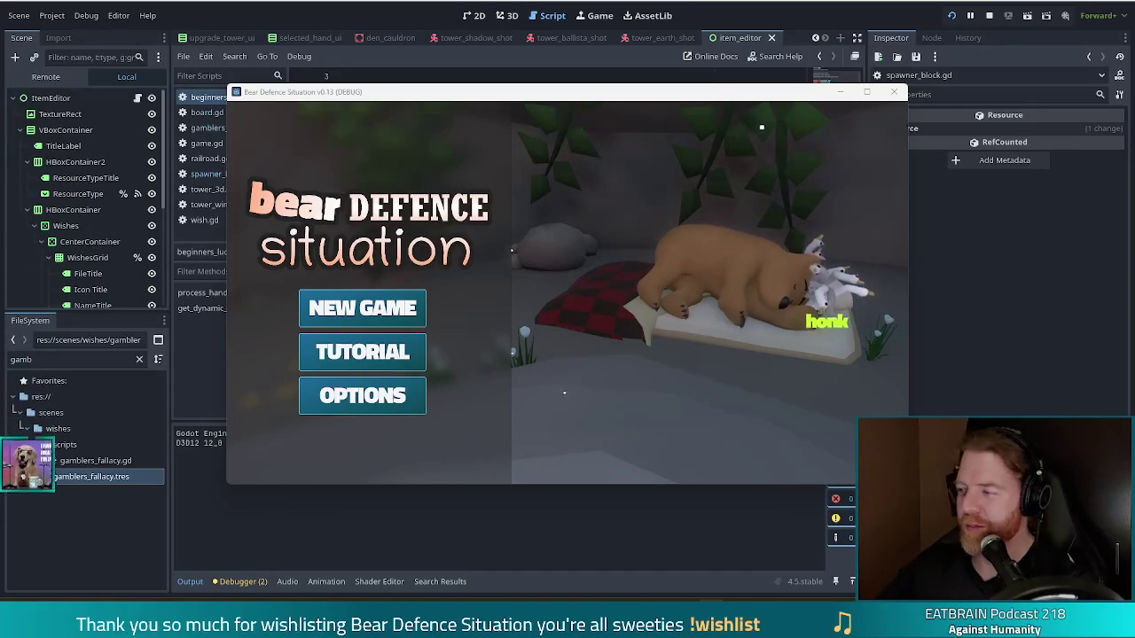
# Start a new game and move the game window up and to the left
pyautogui.click(341, 306)
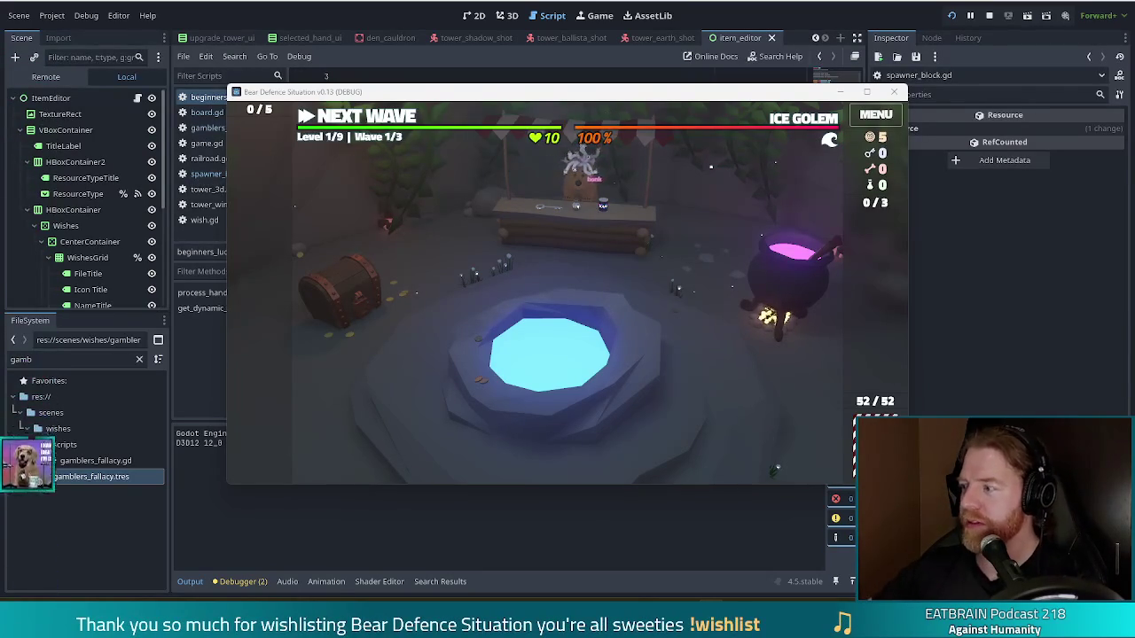
pyautogui.moveTo(636, 99); pyautogui.dragTo(590, 84)
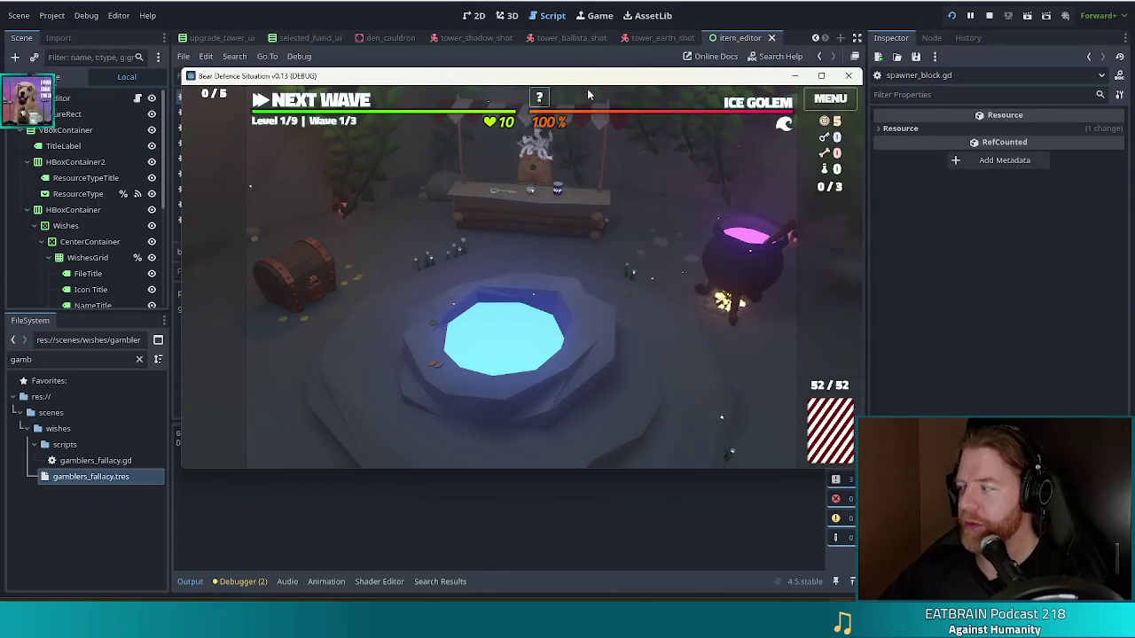
# Add the wish with console command add_wish beginners_luck, then advance to the level map
pyautogui.moveTo(587, 89)
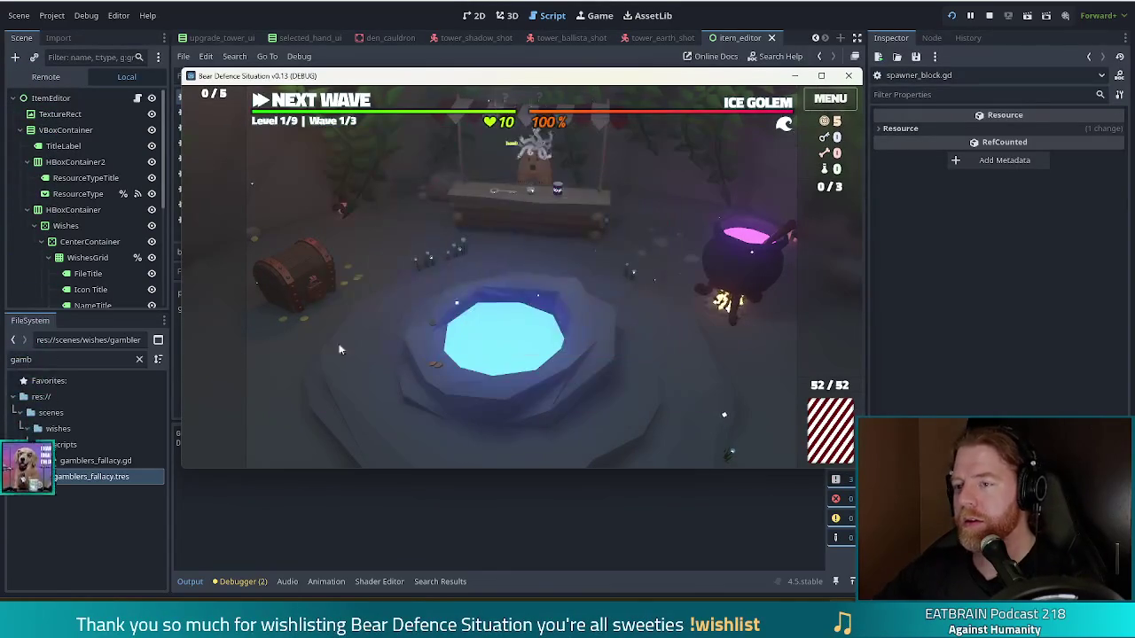
pyautogui.press('`')
pyautogui.write('add_wish ')
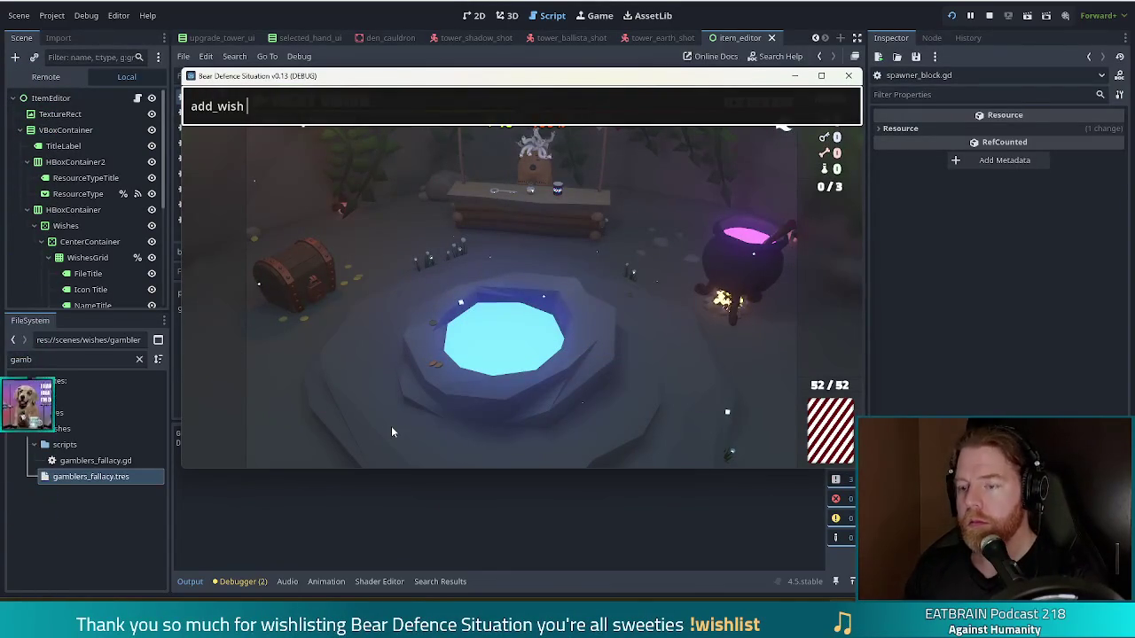
pyautogui.write('beginner')
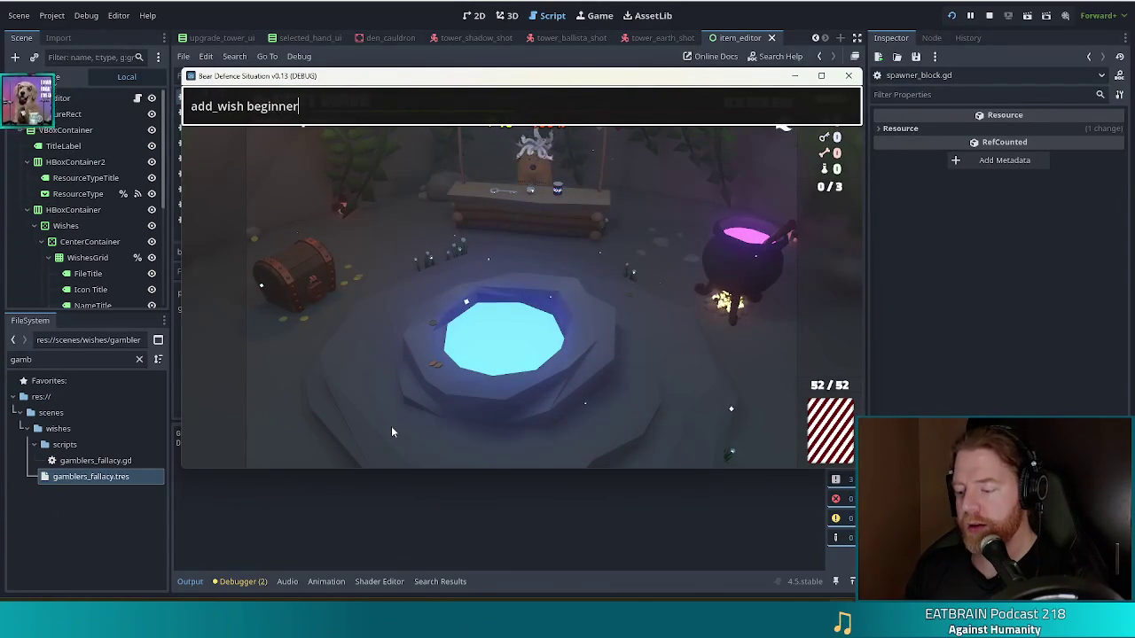
pyautogui.write('s_luck')
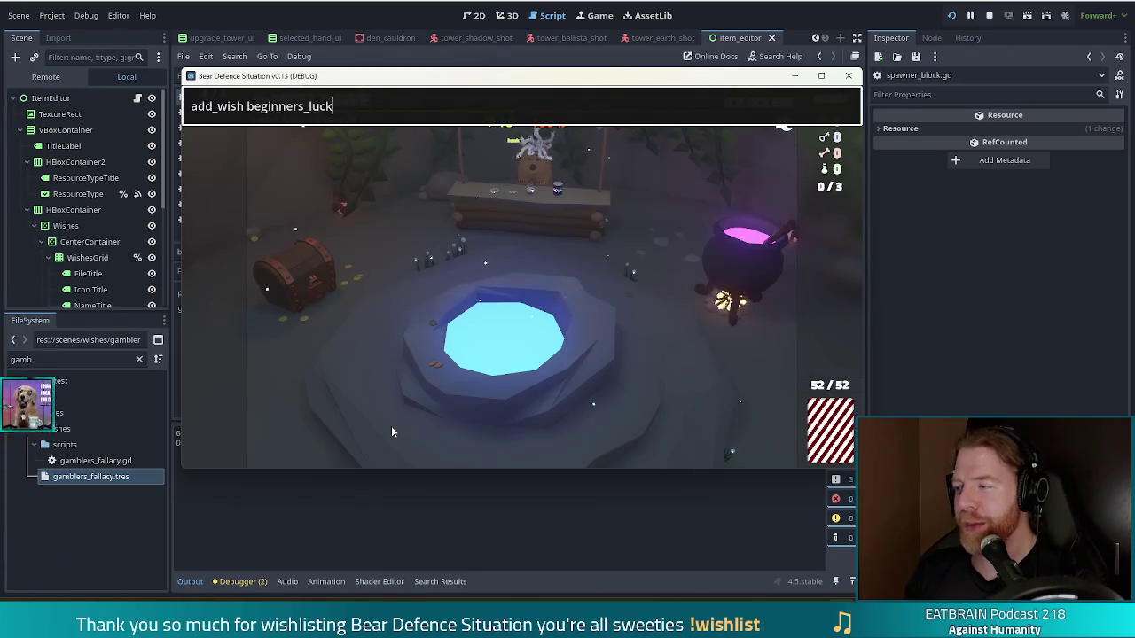
pyautogui.press('Return')
pyautogui.press('Escape')
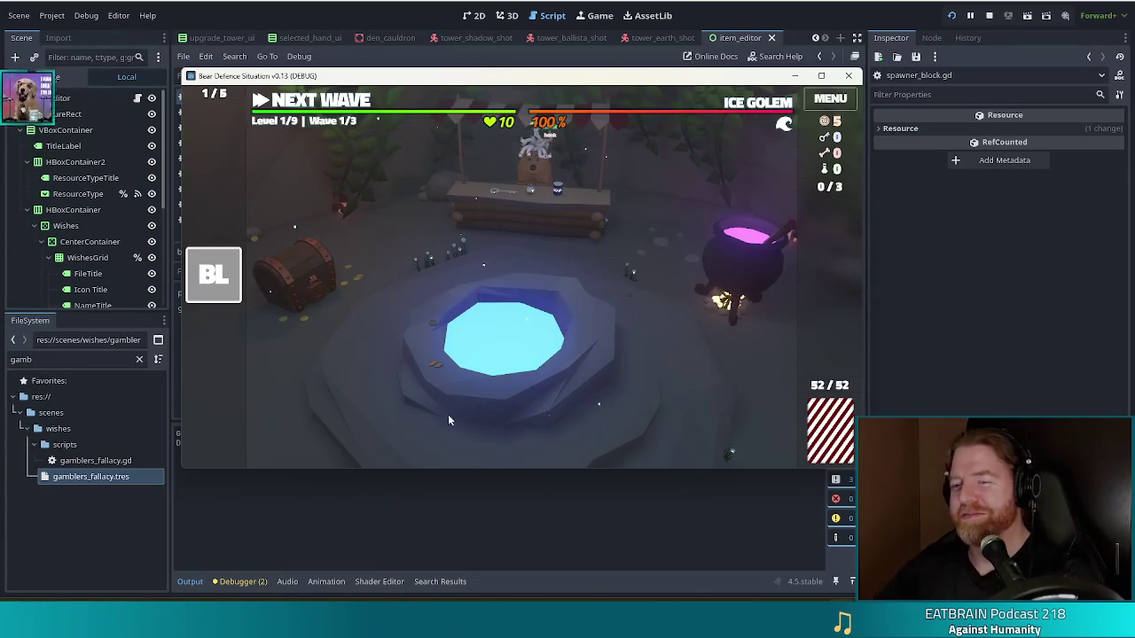
pyautogui.moveTo(215, 298)
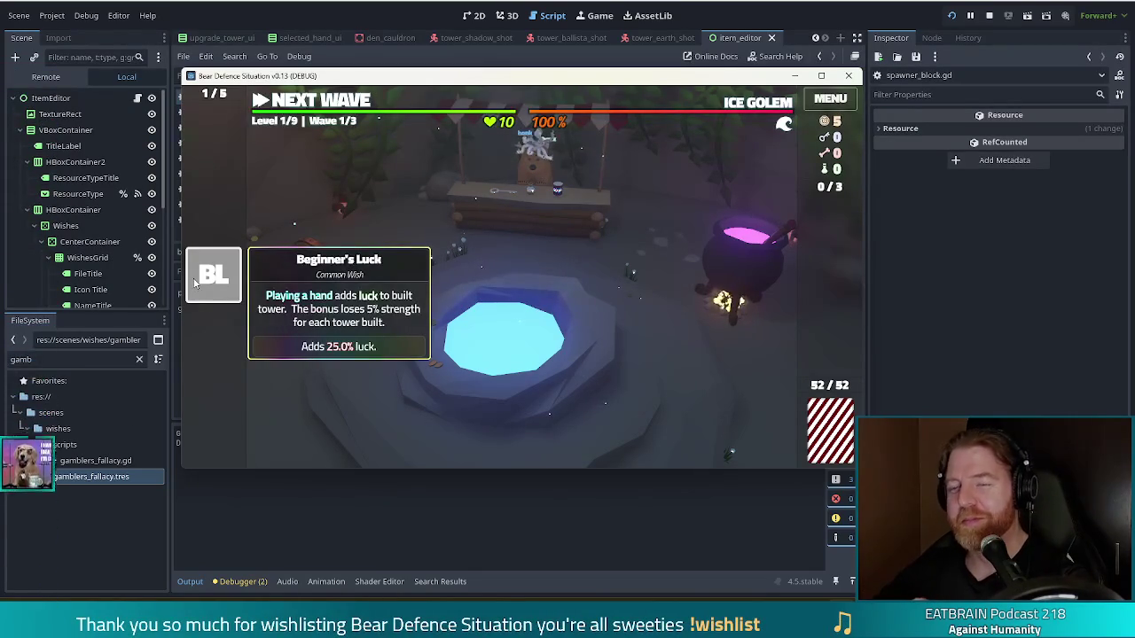
pyautogui.click(280, 100)
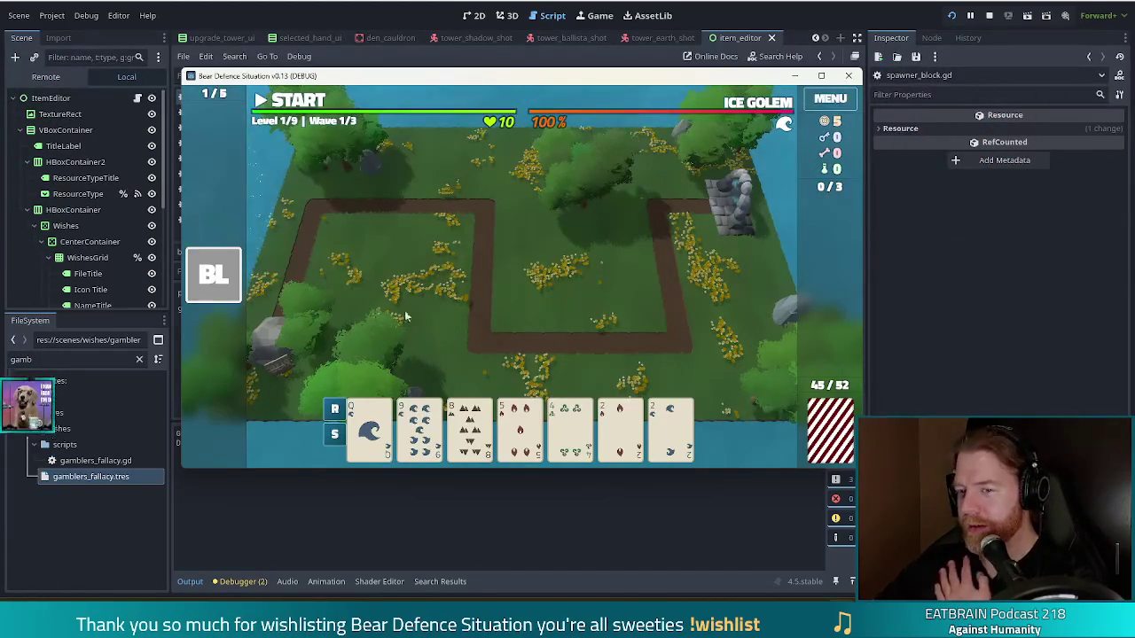
# Build a ballista from the 2 of Fire inside the path loop and inspect its stats
pyautogui.moveTo(226, 290)
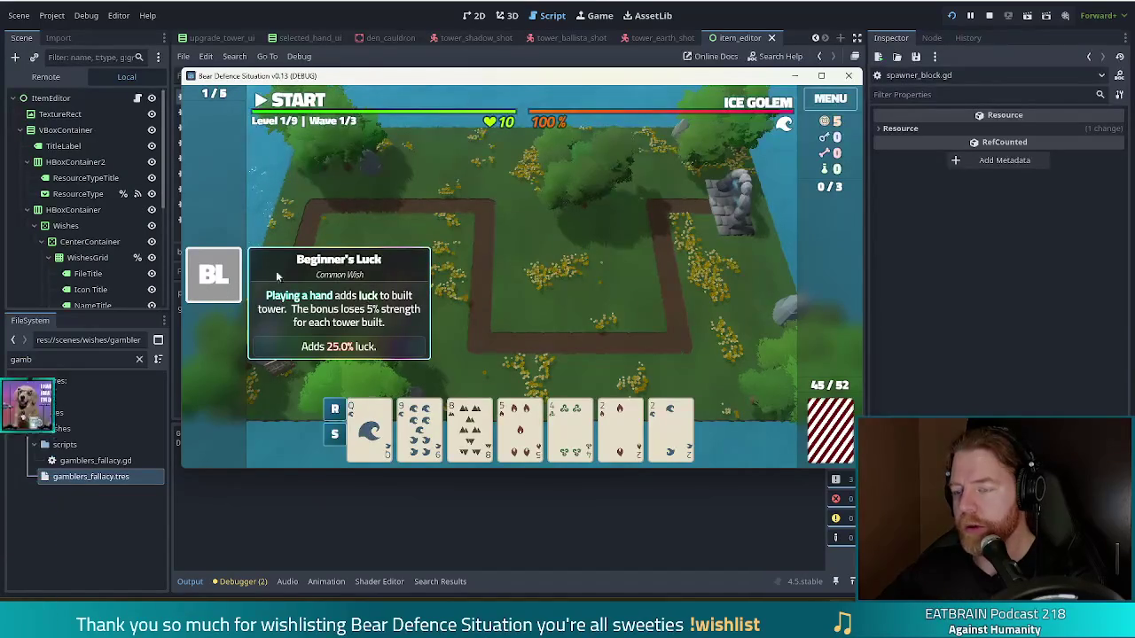
pyautogui.moveTo(610, 443)
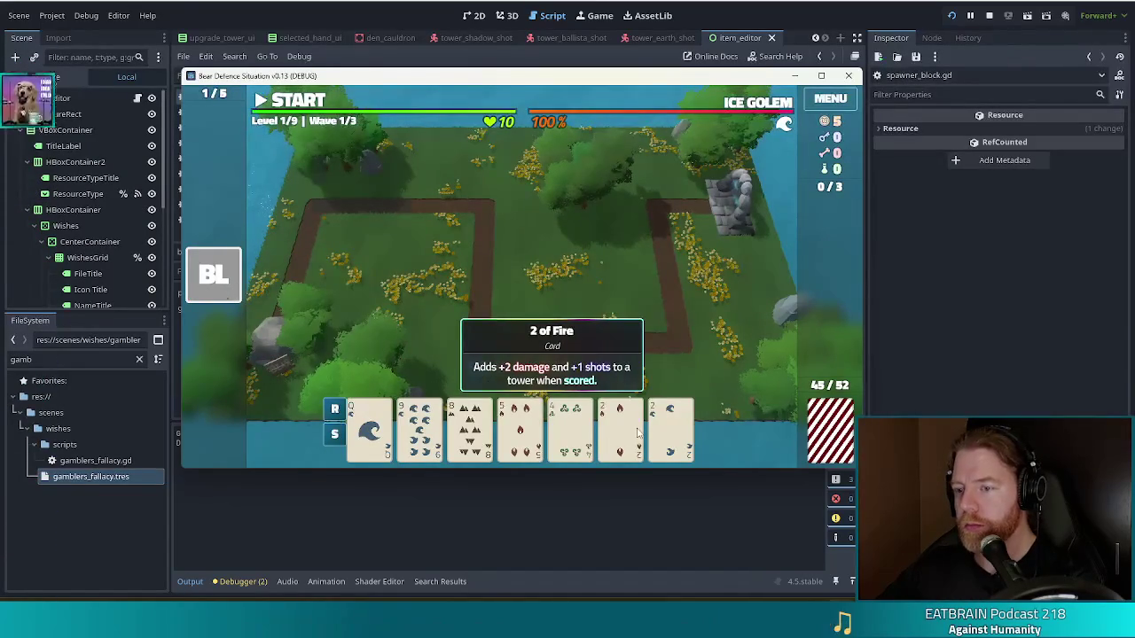
pyautogui.click(636, 432)
pyautogui.click(605, 298)
pyautogui.click(611, 297)
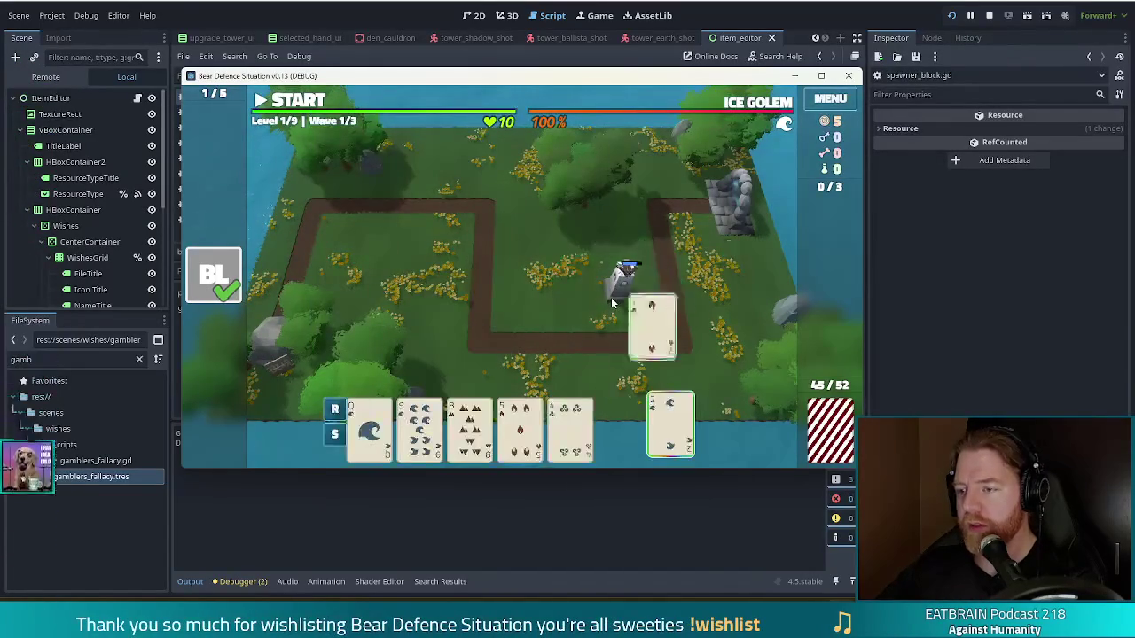
pyautogui.click(613, 297)
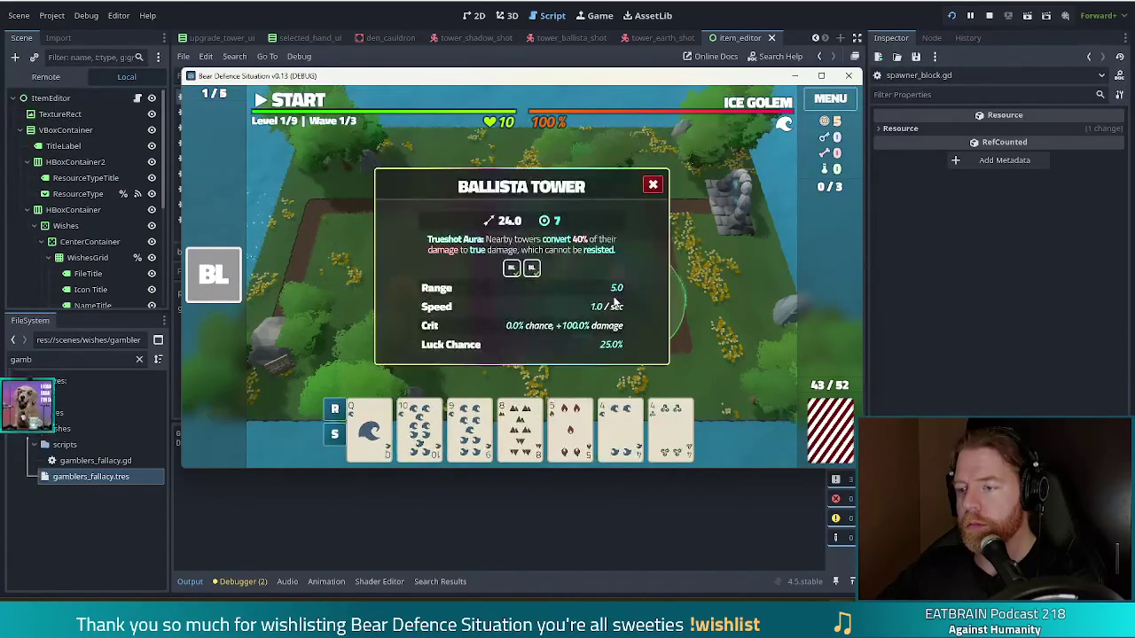
pyautogui.click(653, 184)
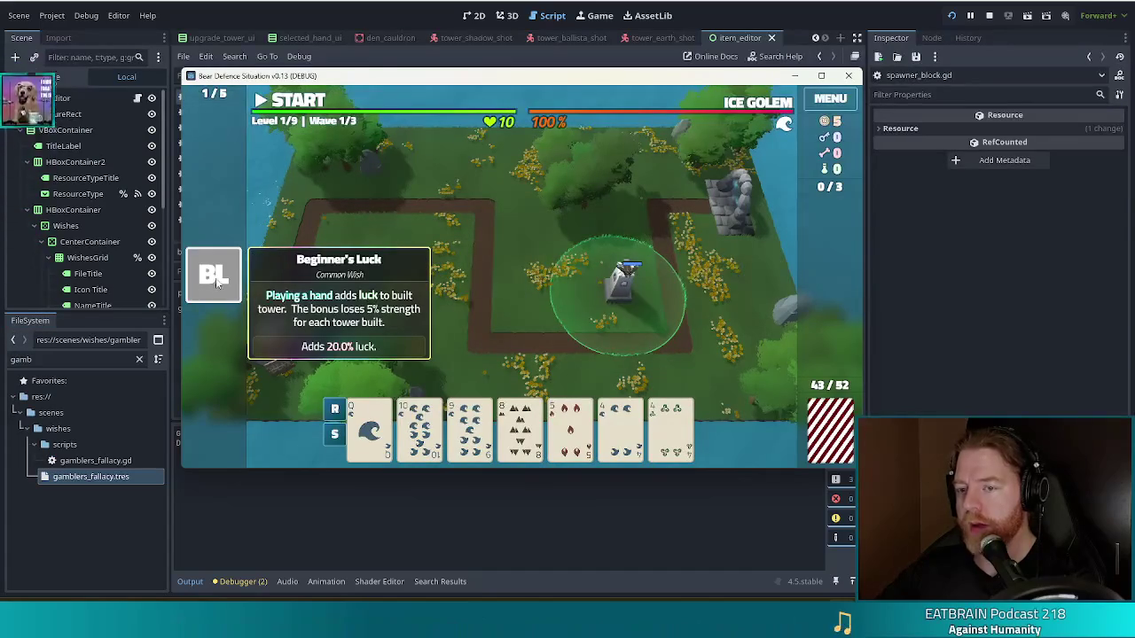
# Build a second ballista from a pair of 4s beside the first and check its Luck Chance
pyautogui.click(621, 432)
pyautogui.click(674, 430)
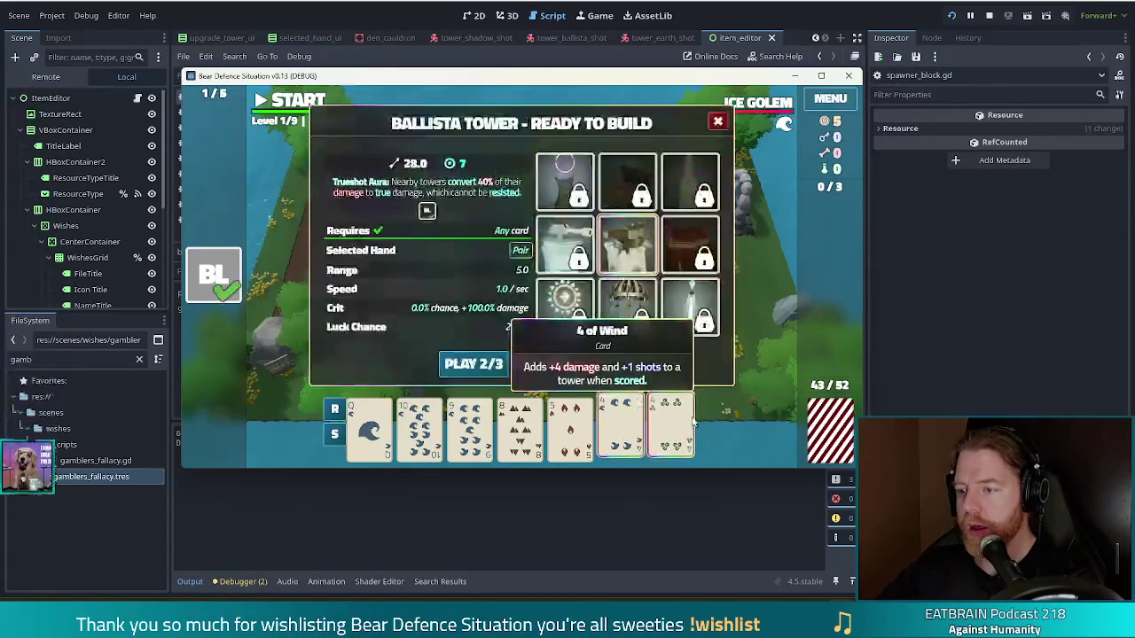
pyautogui.click(474, 363)
pyautogui.click(531, 301)
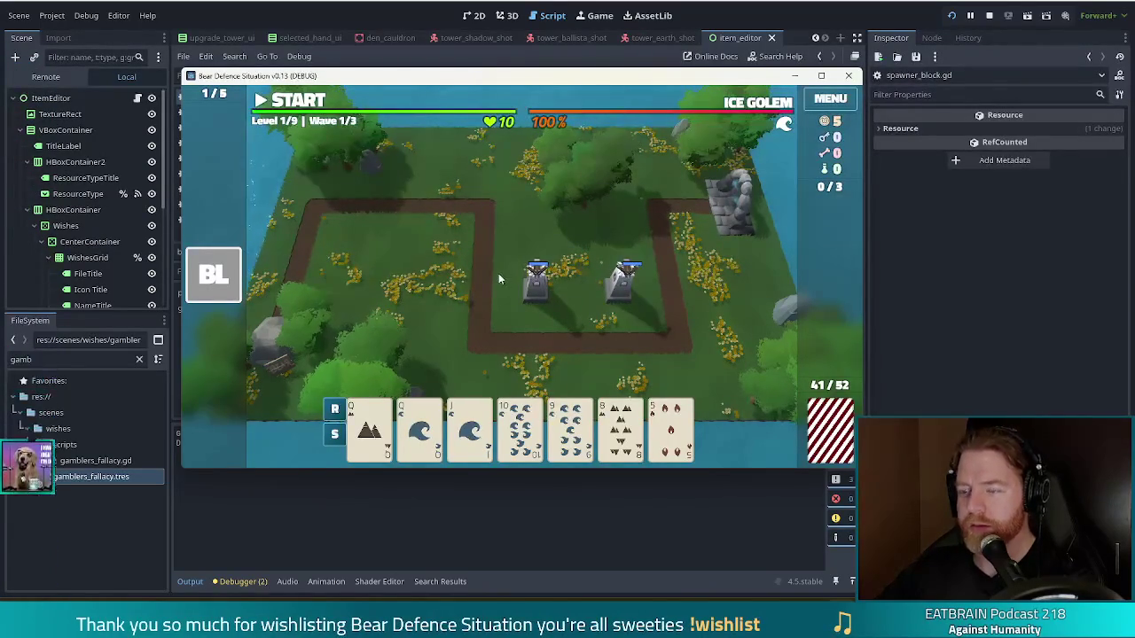
pyautogui.click(537, 284)
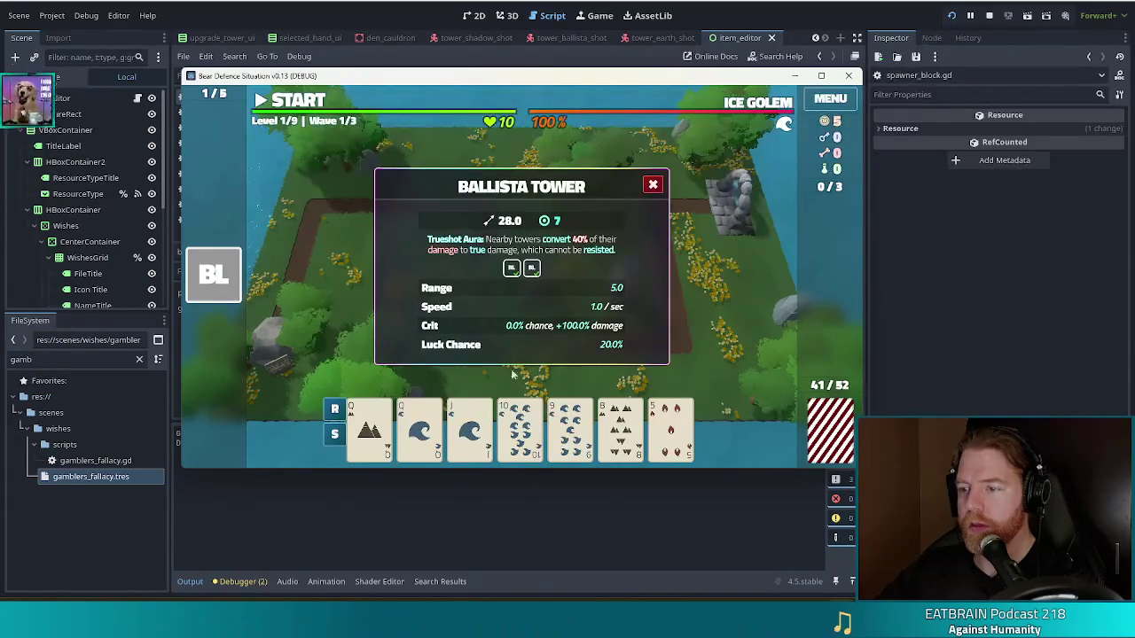
pyautogui.click(653, 184)
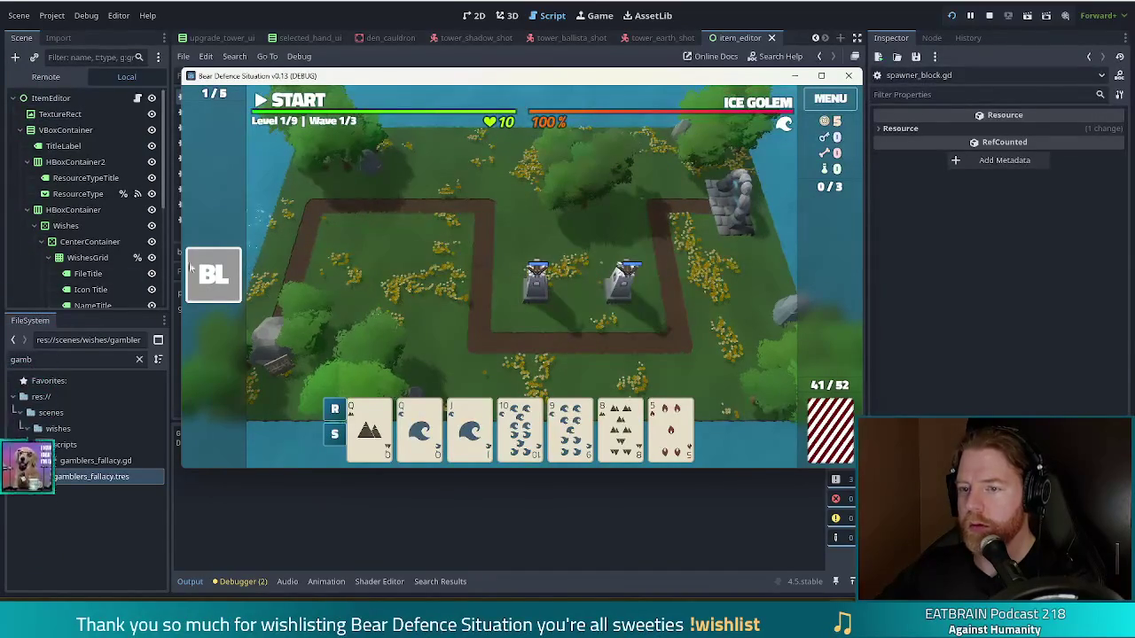
# Remove the Beginner's Luck wish, re-add it by recalling the console command, then stop the game
pyautogui.click(272, 270)
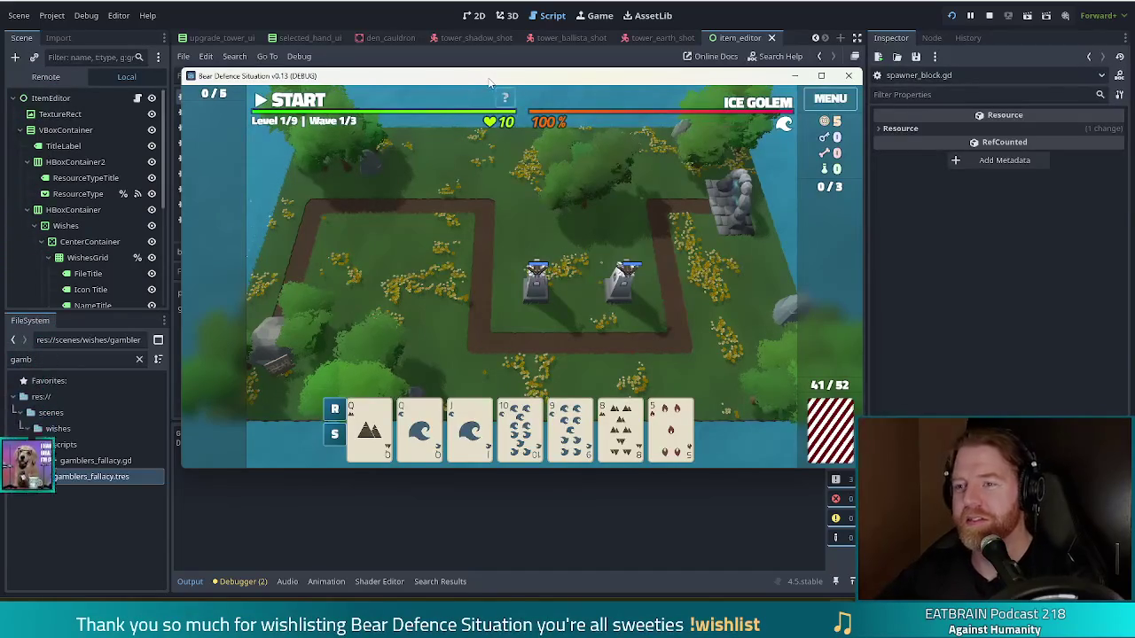
pyautogui.press('`')
pyautogui.press('Up')
pyautogui.press('Return')
pyautogui.press('`')
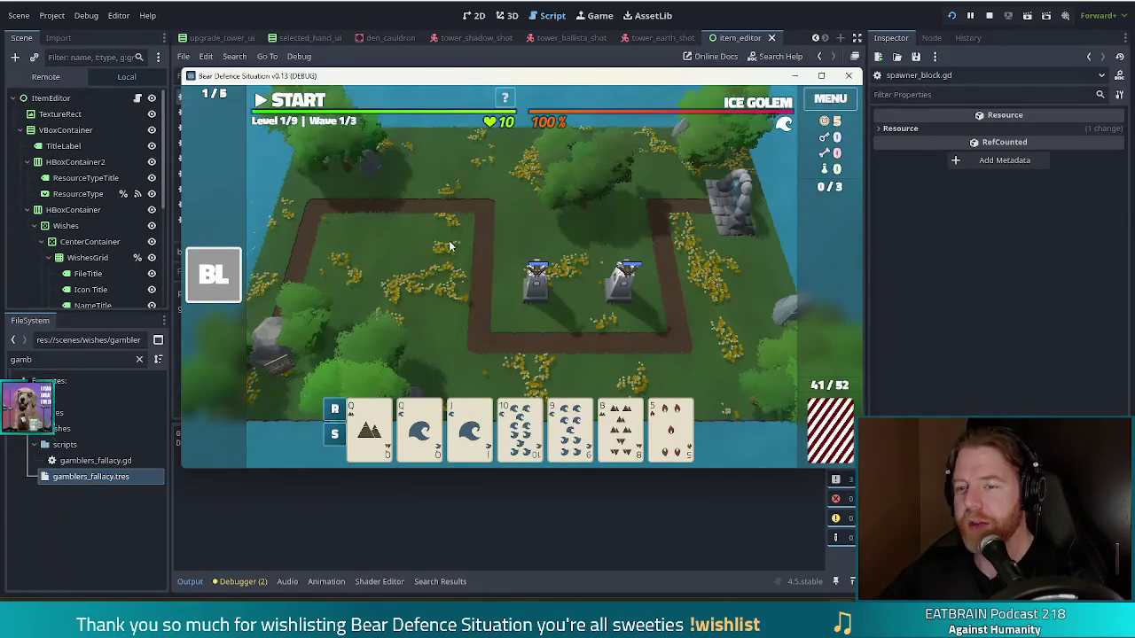
pyautogui.moveTo(223, 273)
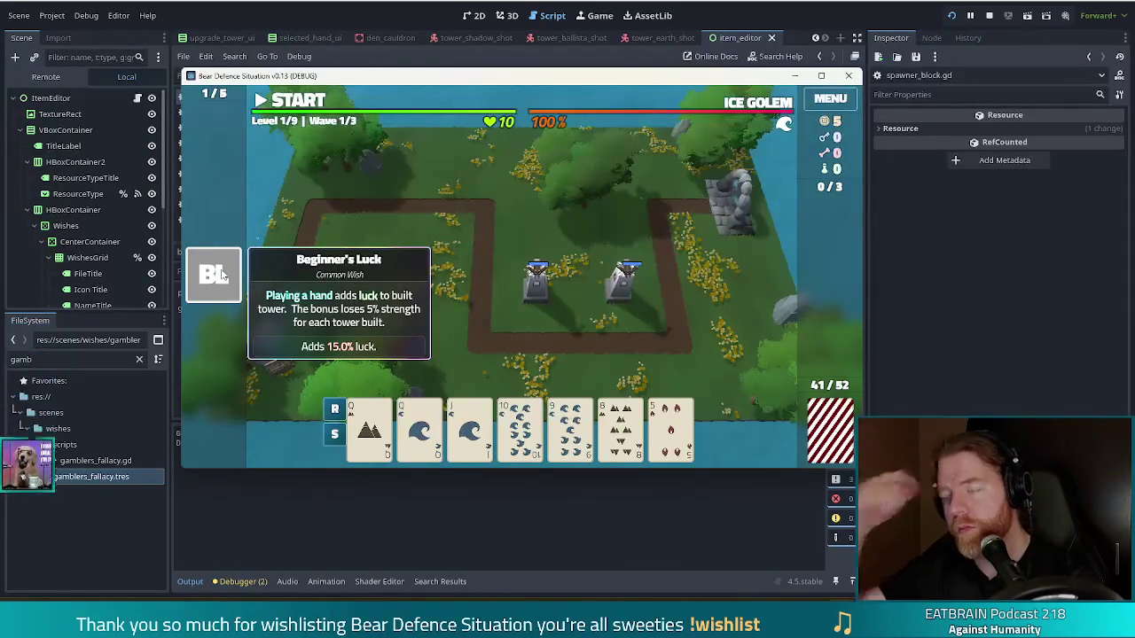
pyautogui.click(989, 15)
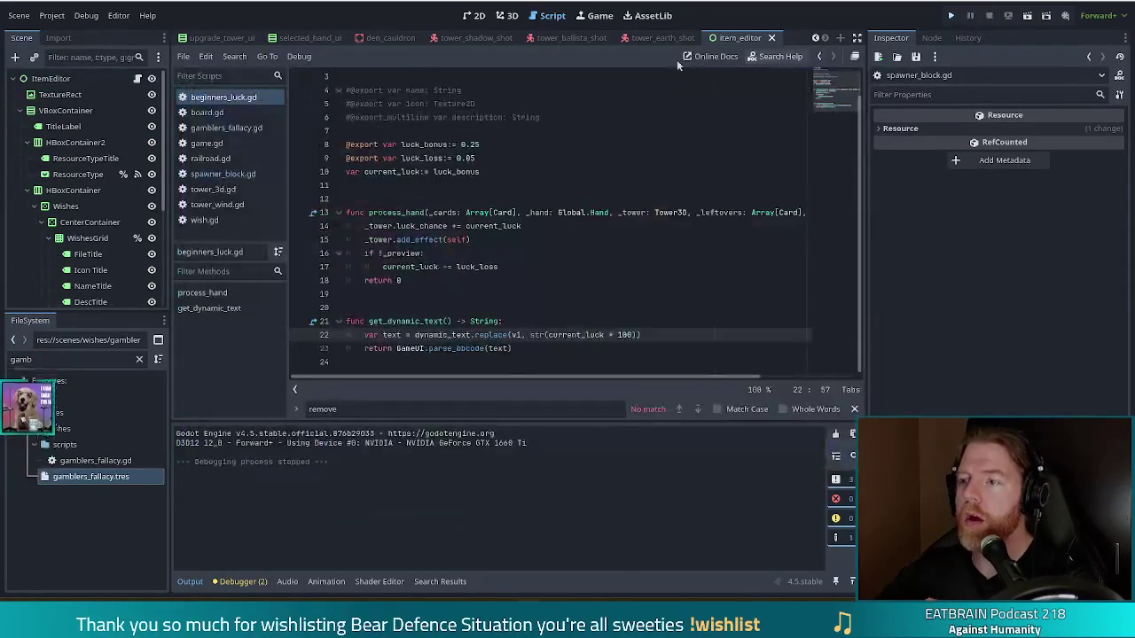
pyautogui.click(521, 168)
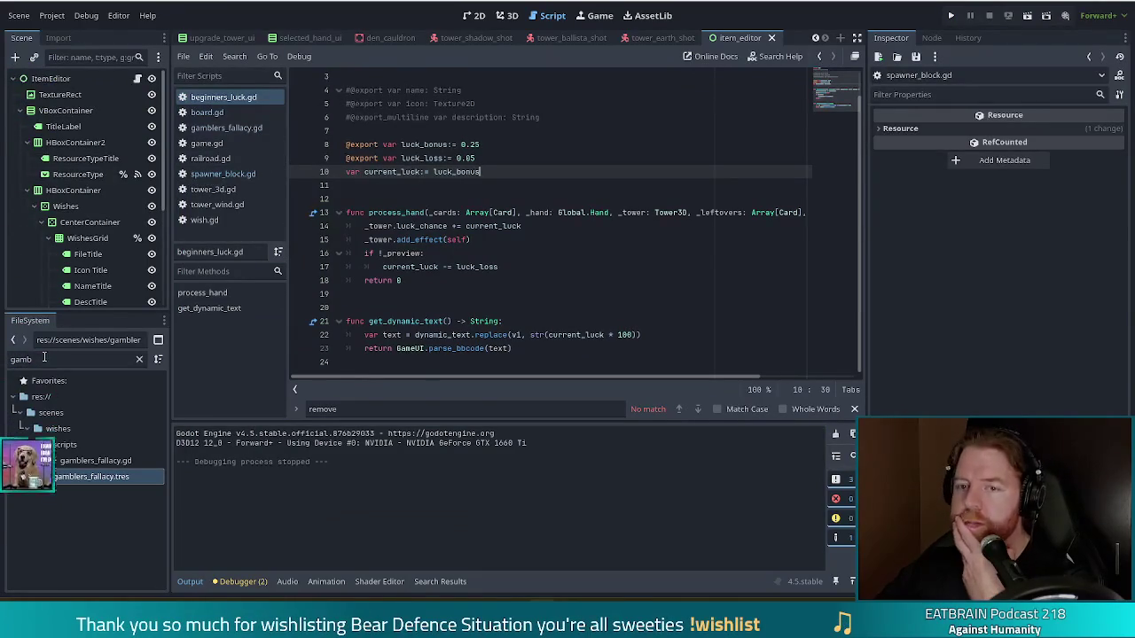
pyautogui.click(218, 157)
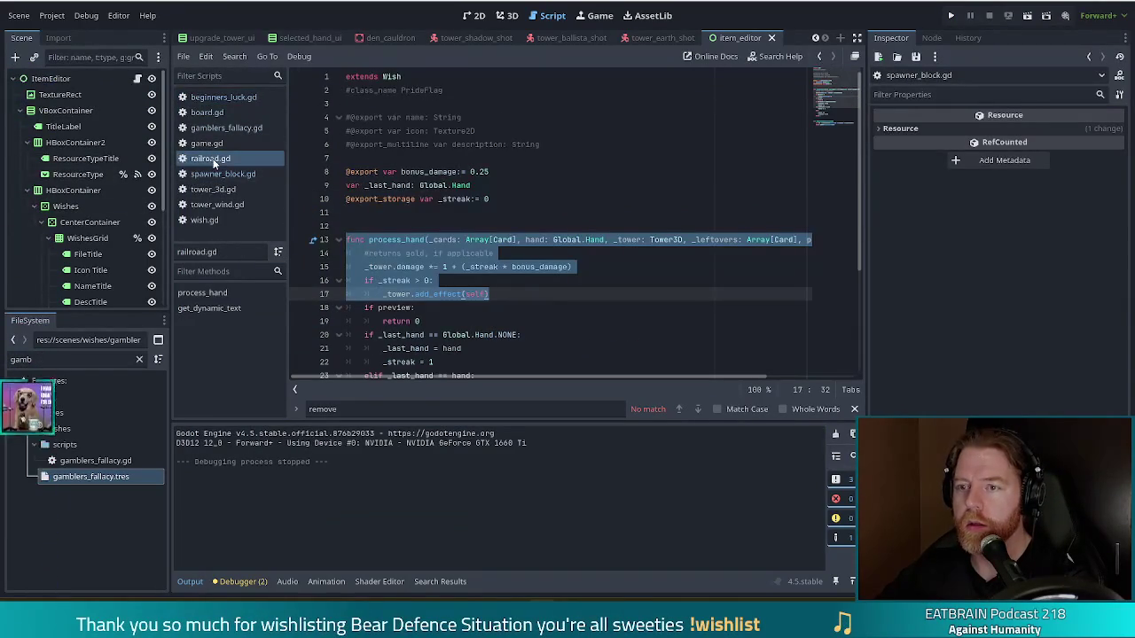
pyautogui.click(437, 185)
pyautogui.click(517, 201)
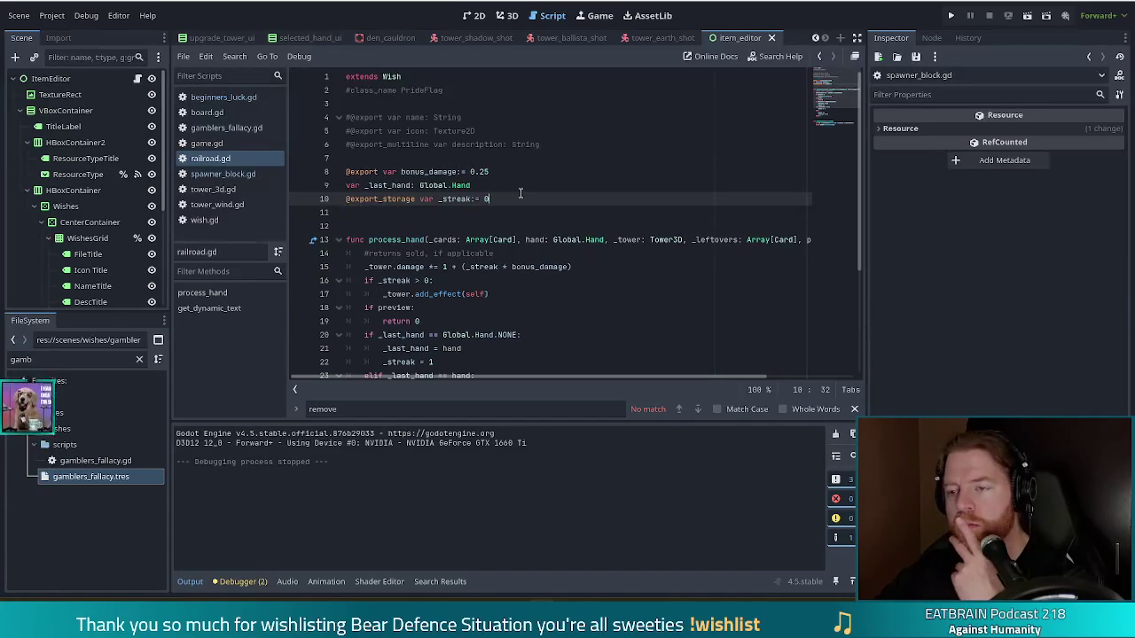
pyautogui.moveTo(499, 197); pyautogui.dragTo(294, 197)
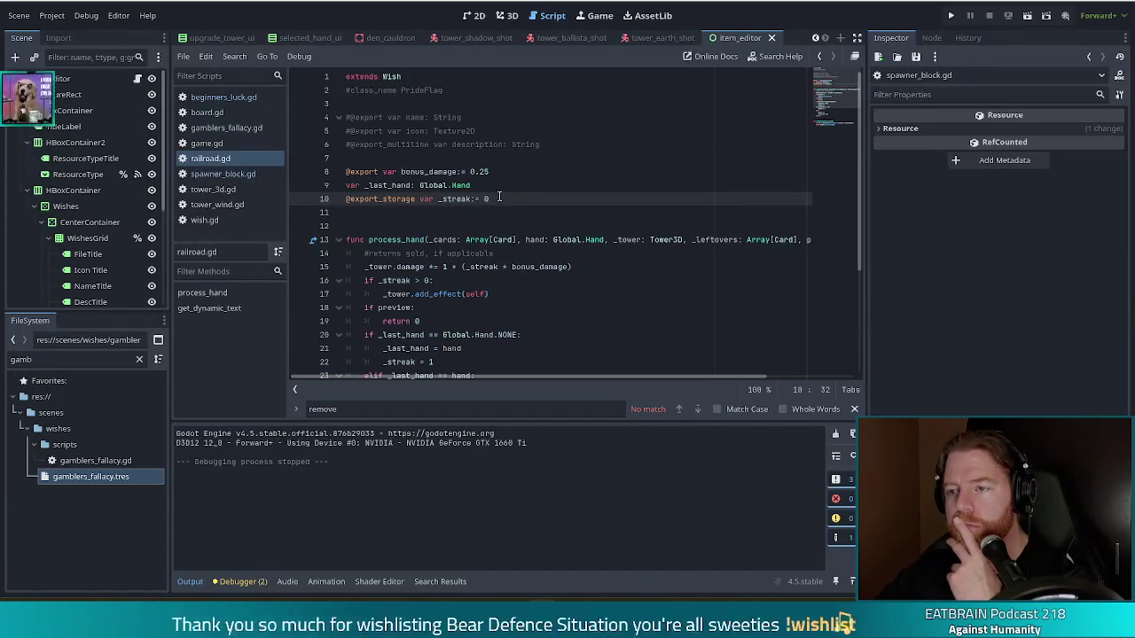
pyautogui.doubleClick(377, 200)
pyautogui.moveTo(414, 199); pyautogui.dragTo(332, 199)
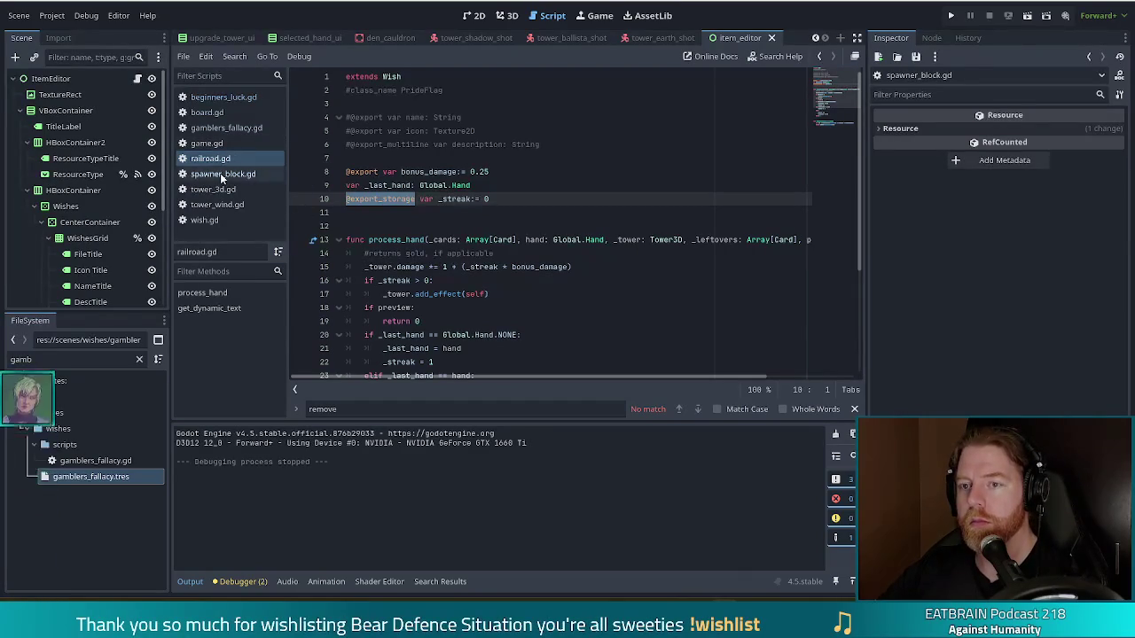
pyautogui.click(226, 94)
pyautogui.press('Home')
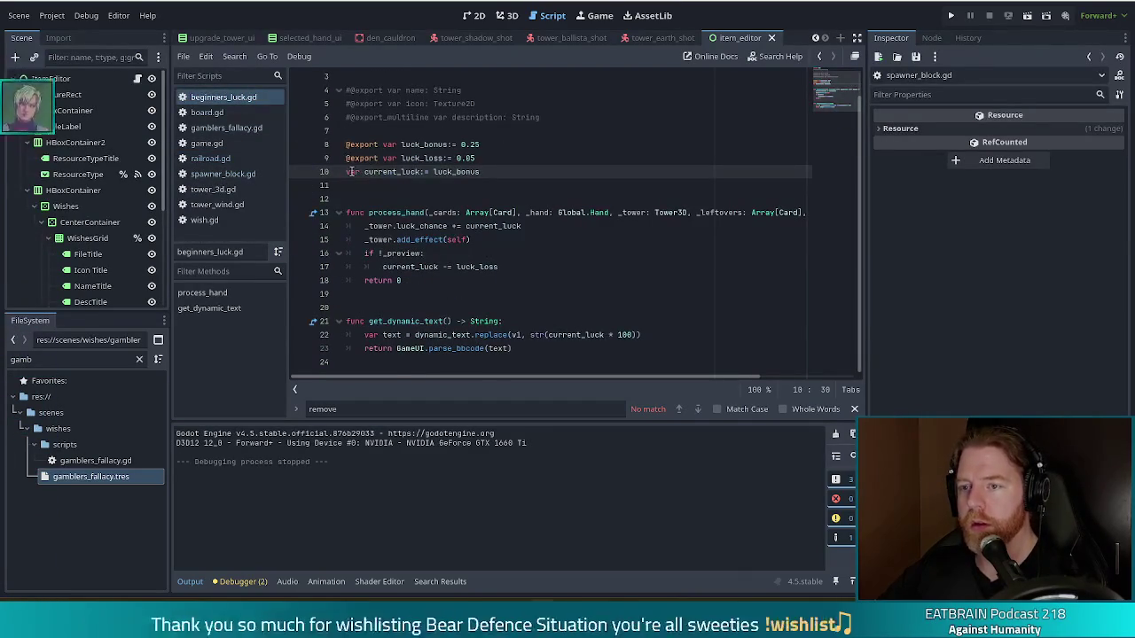
pyautogui.write('@export_storage')
pyautogui.hotkey('ctrl', 's')
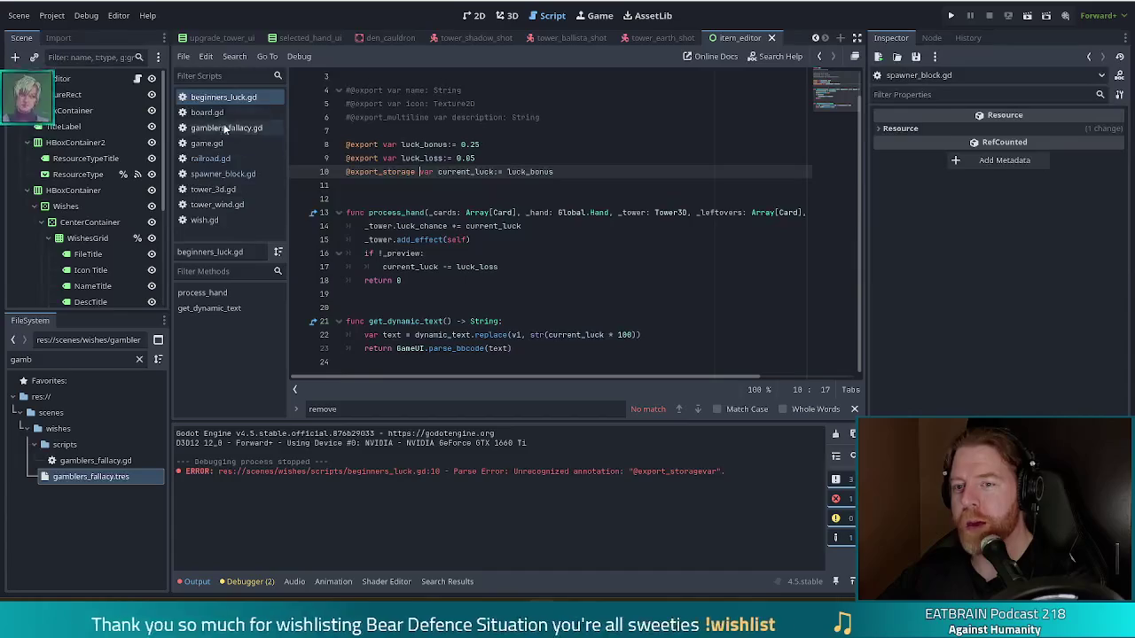
pyautogui.click(221, 158)
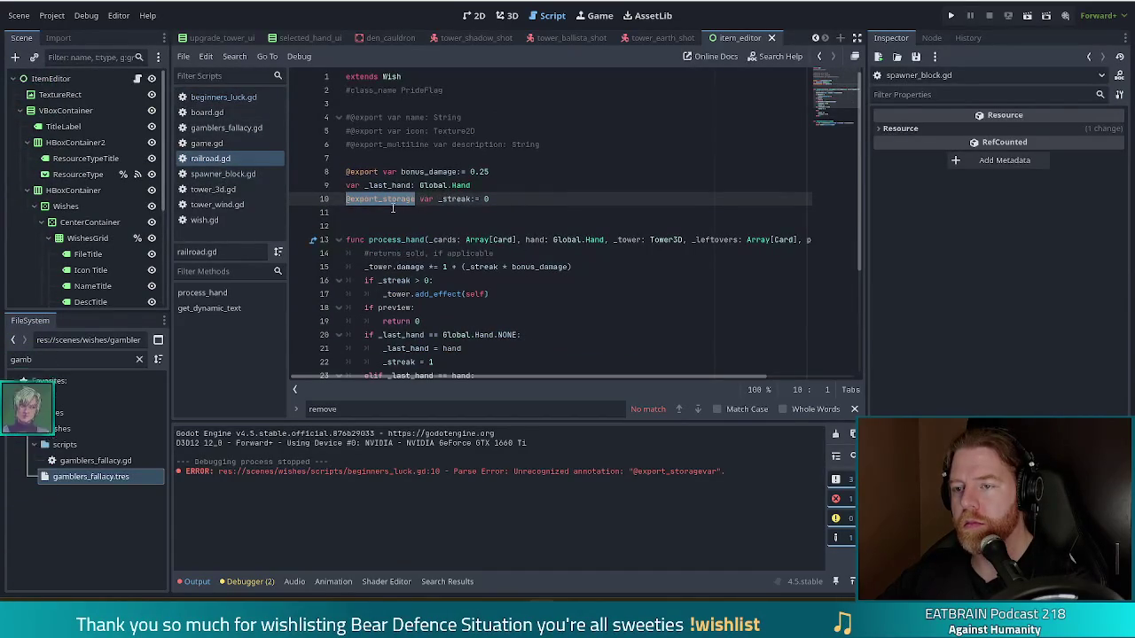
# Rename the commented class name on line 2 from PrideFlag to Railroad and run the project
pyautogui.click(412, 198)
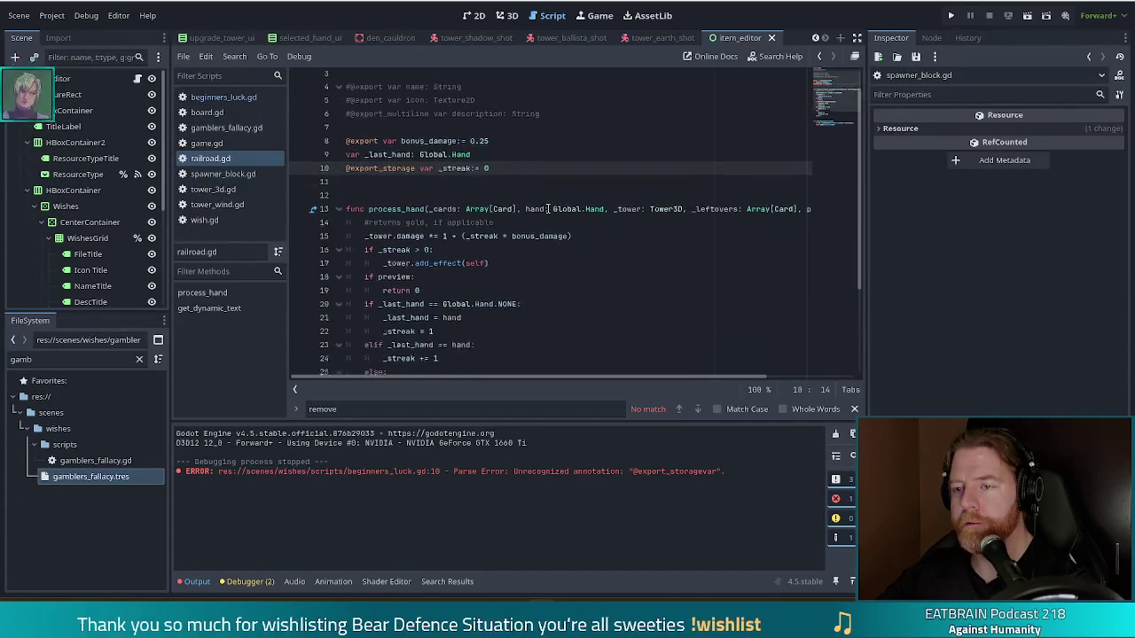
pyautogui.scroll(-5, 548, 208)
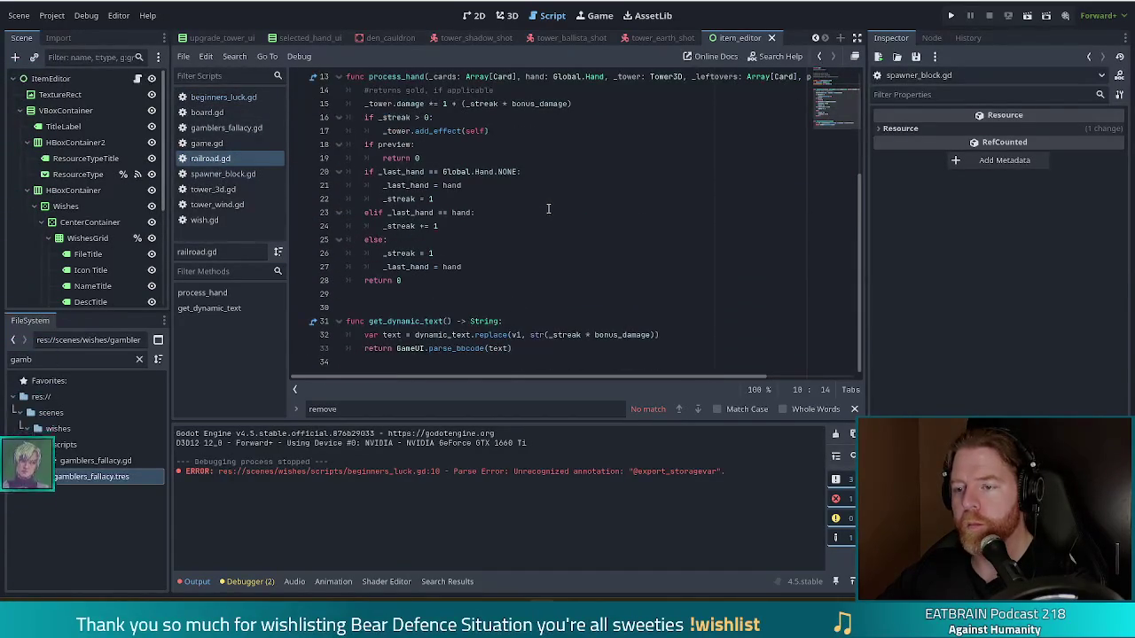
pyautogui.scroll(5, 548, 208)
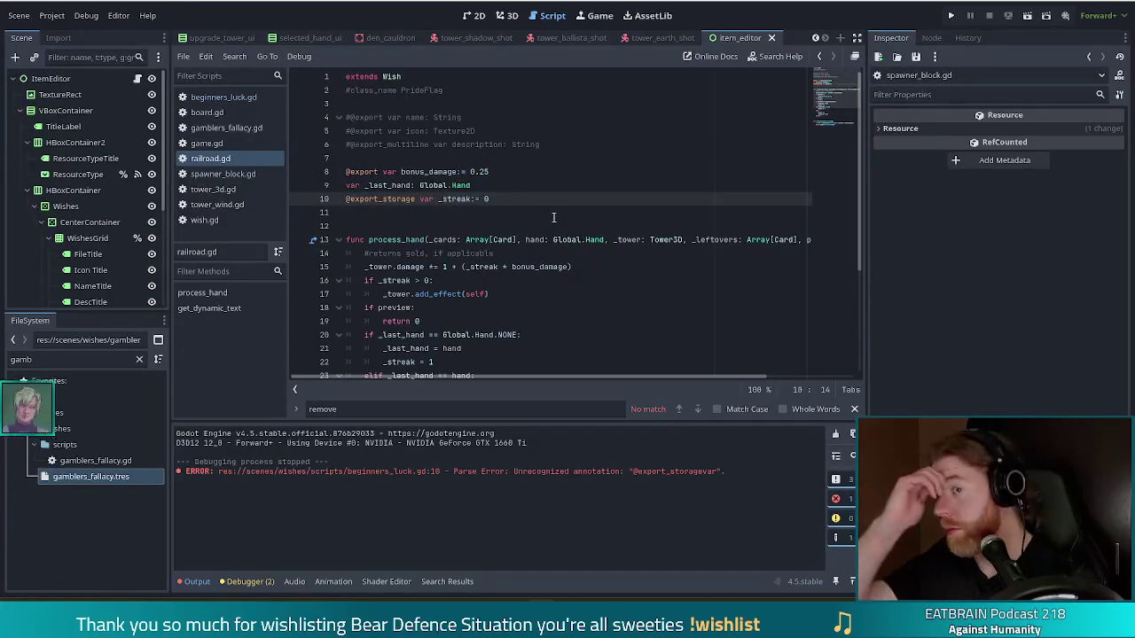
pyautogui.doubleClick(422, 90)
pyautogui.write('Railroa')
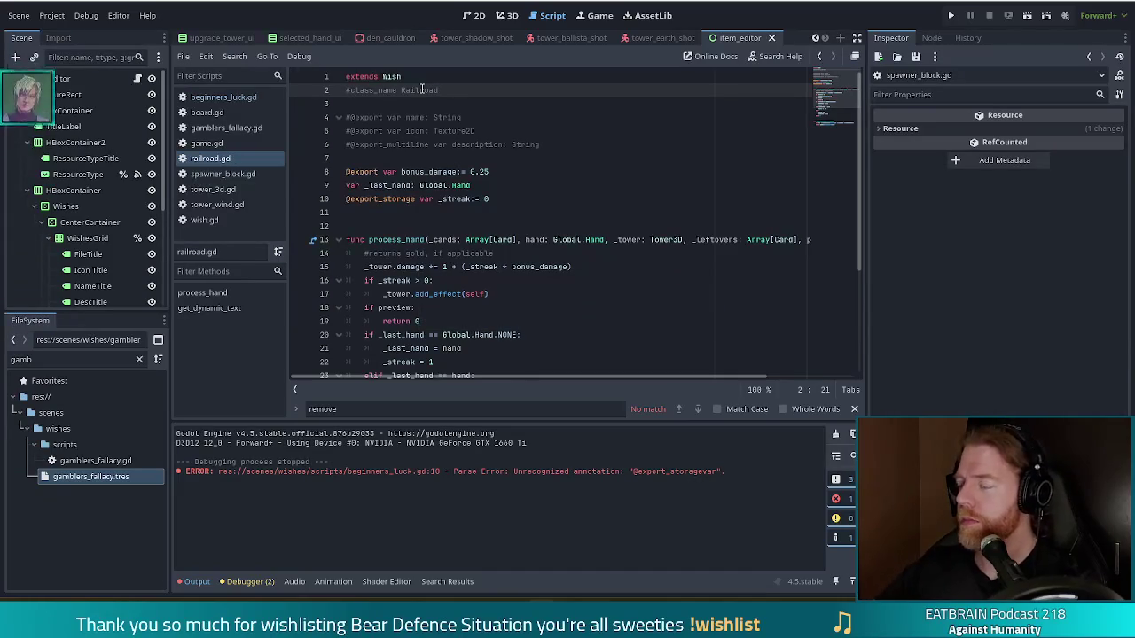
pyautogui.click(519, 171)
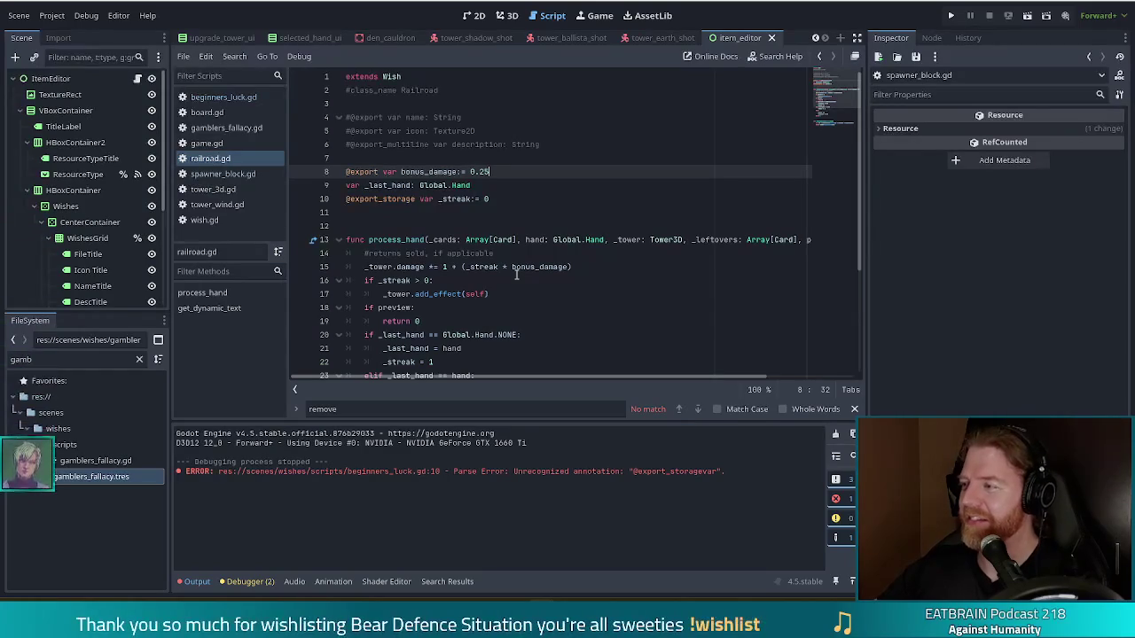
pyautogui.click(951, 16)
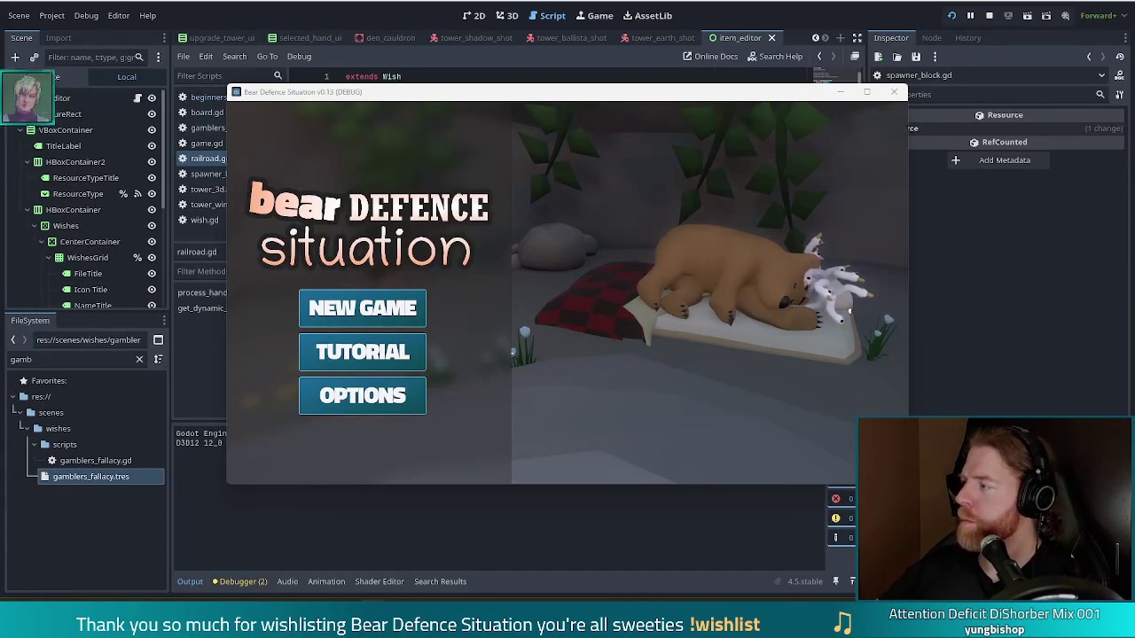
# Switch from the Godot editor to the Vivaldi browser window
pyautogui.hotkey('alt', 'Tab')
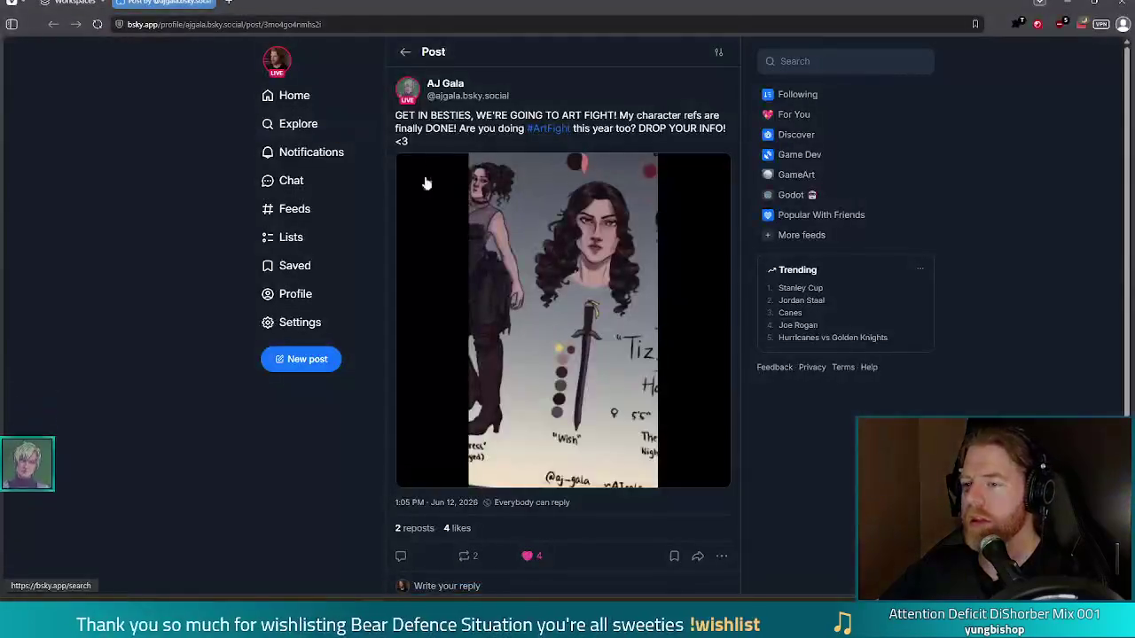
# Play the Art Fight video post and skip to near its end
pyautogui.moveTo(630, 279)
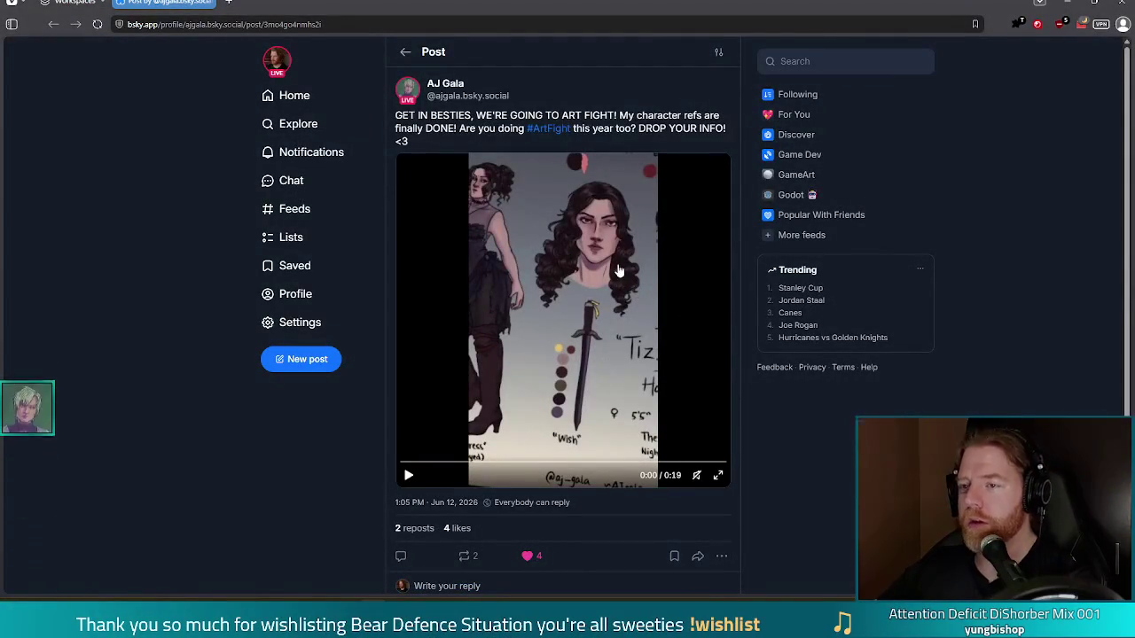
pyautogui.click(629, 298)
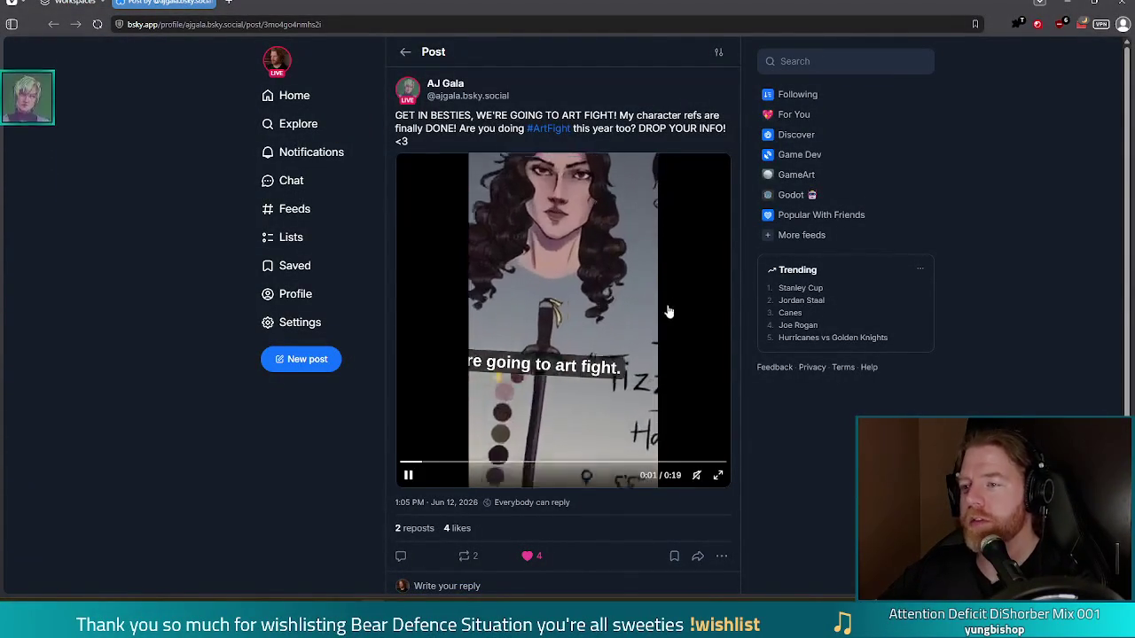
pyautogui.scroll(-1, 722, 251)
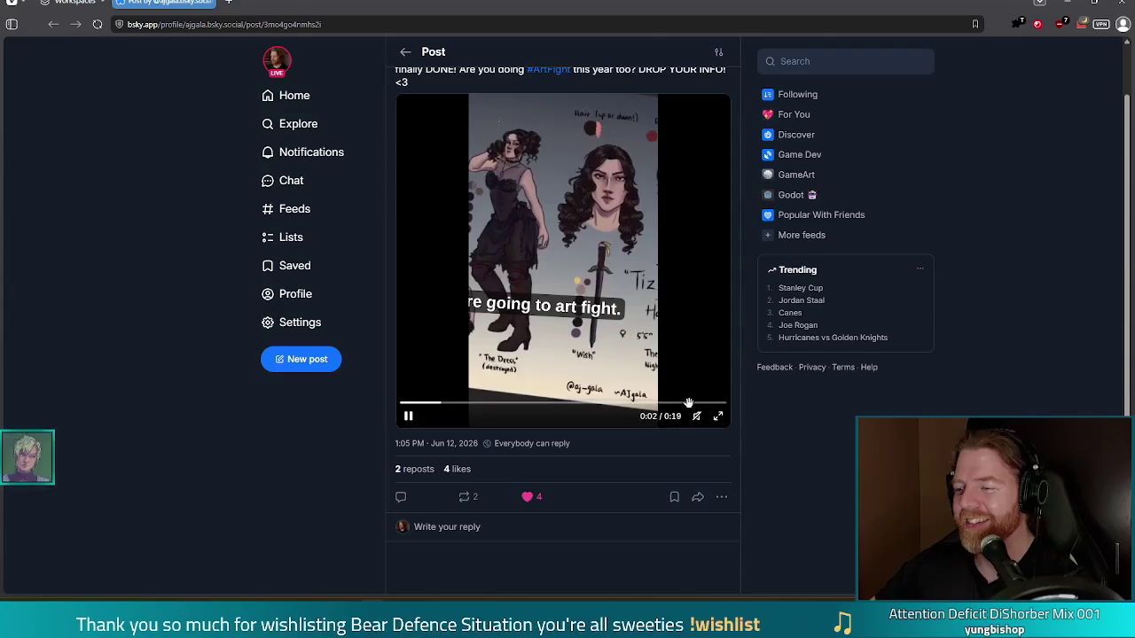
pyautogui.click(673, 404)
pyautogui.click(680, 337)
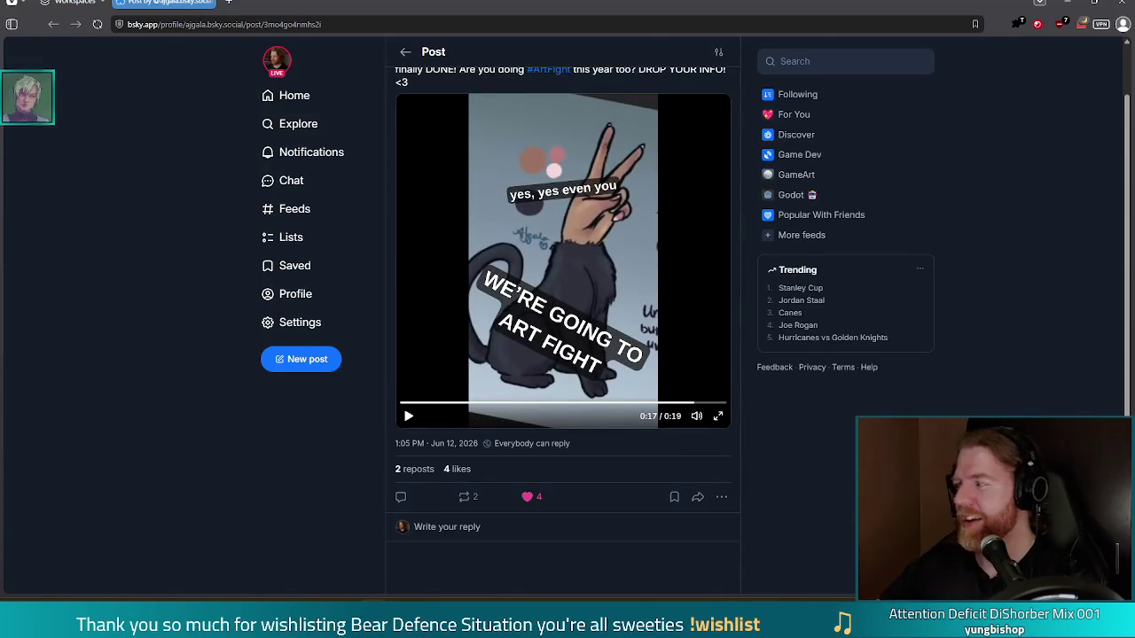
# Quote-post the video with a short greeting to its author, then return to the game
pyautogui.click(474, 501)
pyautogui.click(478, 538)
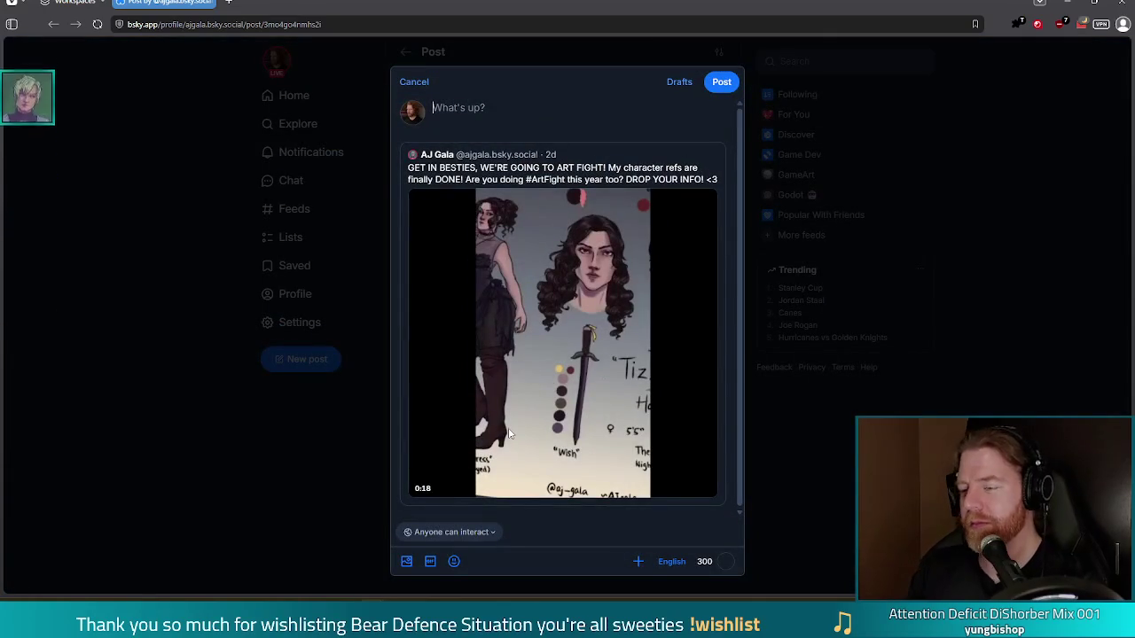
pyautogui.write('hi handcat I love you')
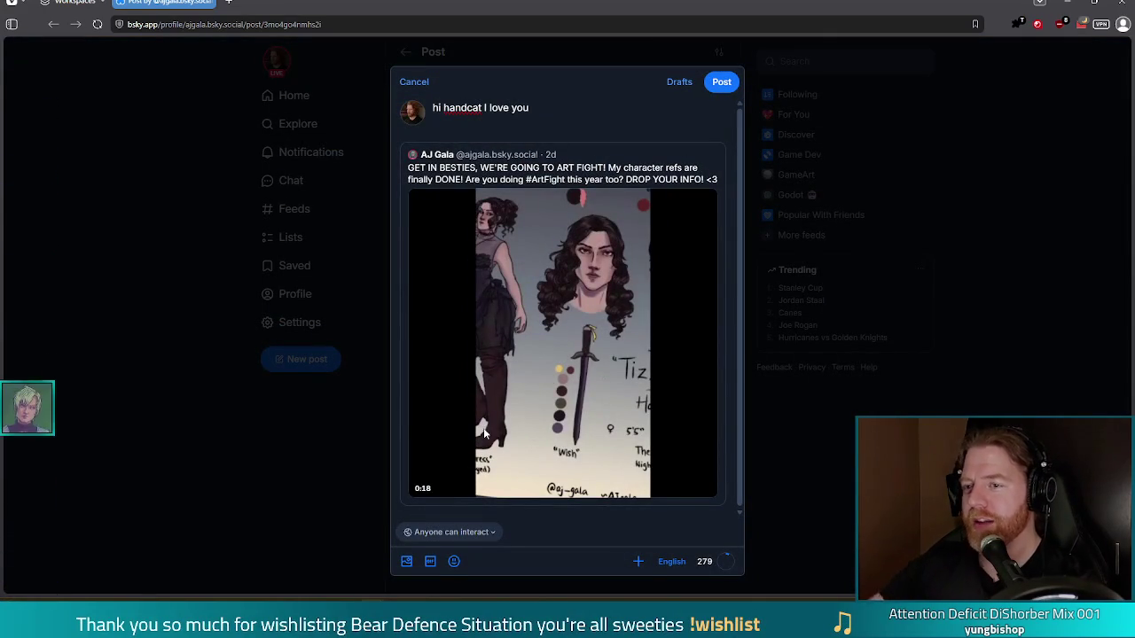
pyautogui.click(723, 82)
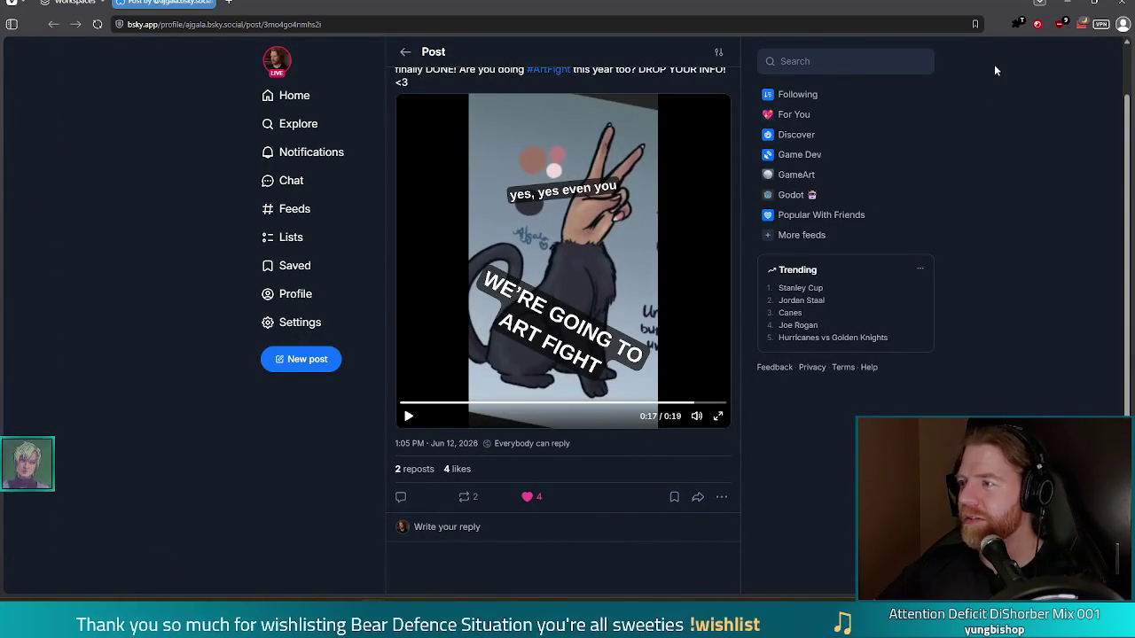
pyautogui.click(1067, 3)
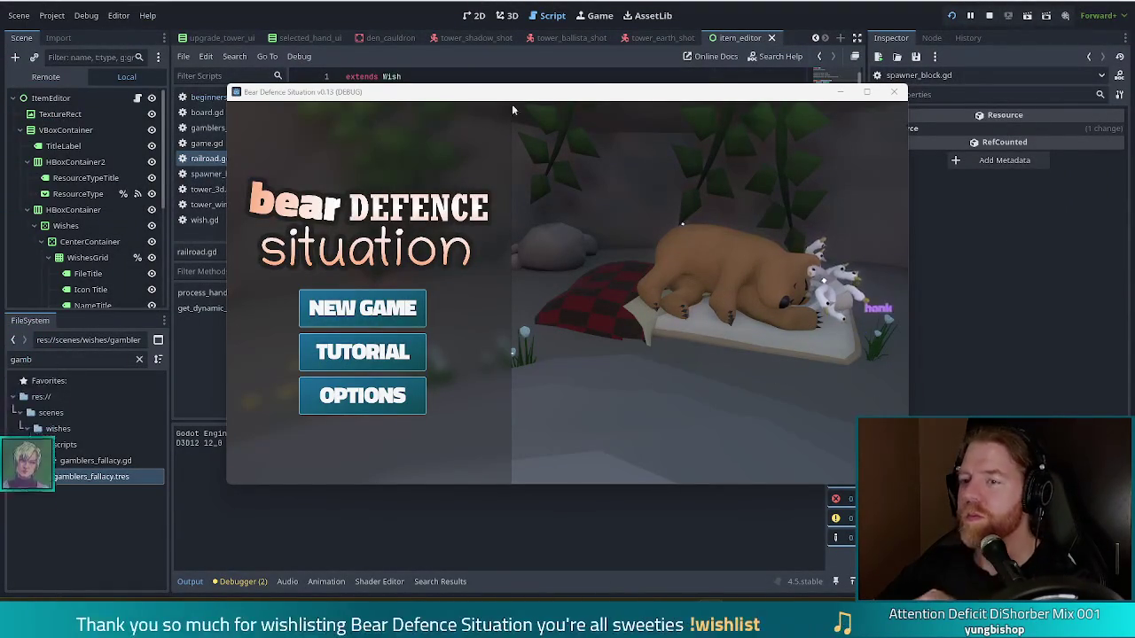
# Move the game window up-left, start a new game at Level 1, and open the console
pyautogui.moveTo(592, 96)
pyautogui.mouseDown()
pyautogui.moveTo(537, 88)
pyautogui.moveTo(546, 81)
pyautogui.mouseUp()
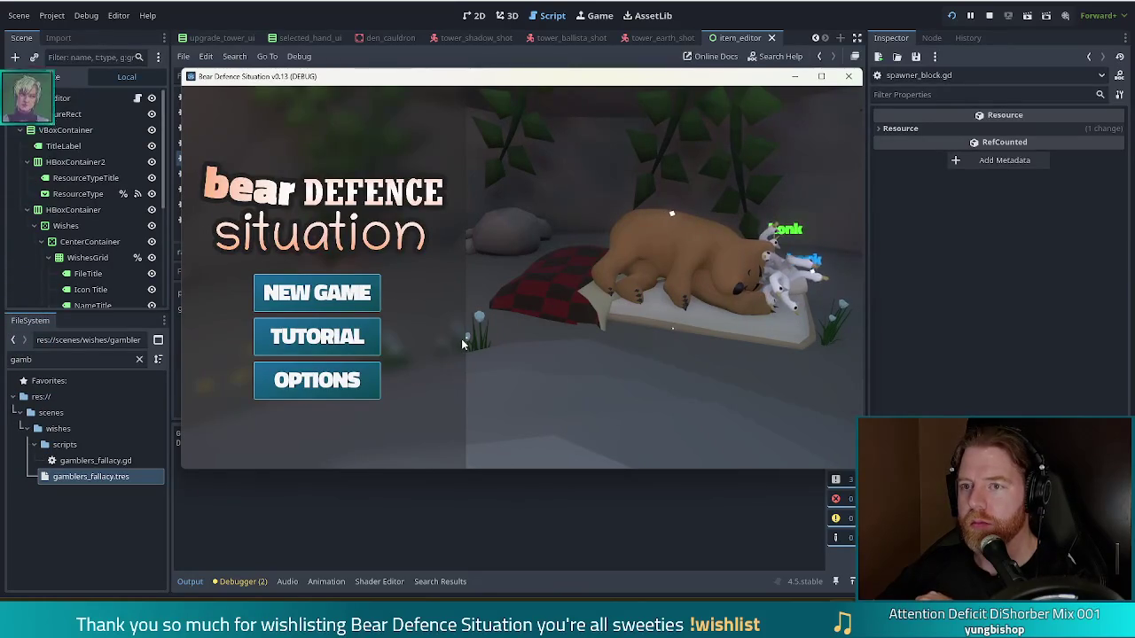
pyautogui.click(322, 296)
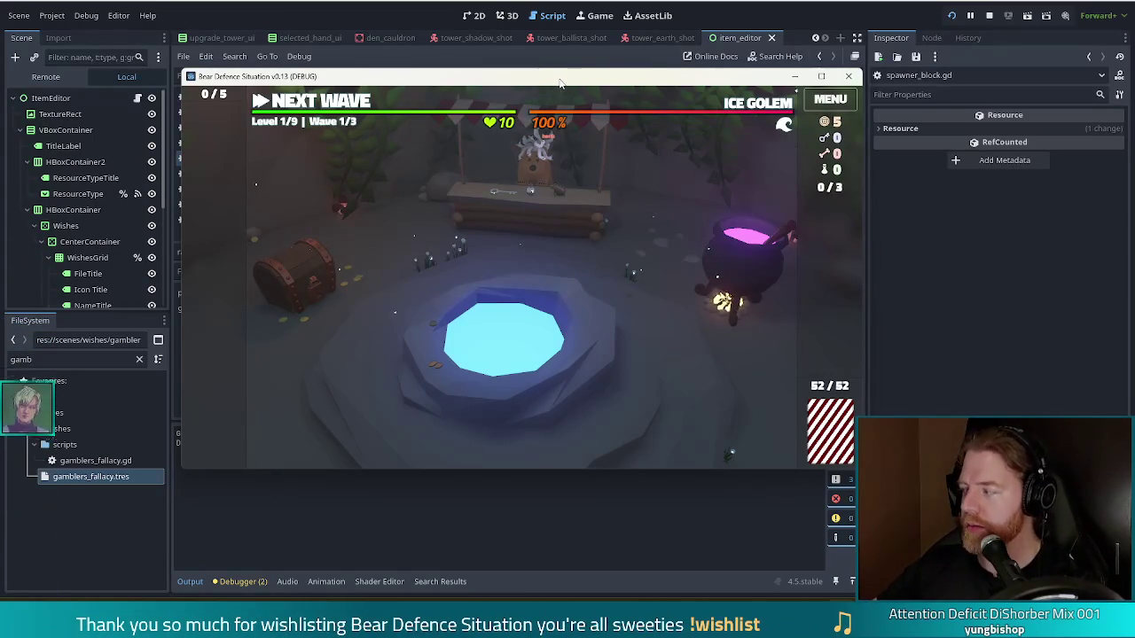
pyautogui.press('`')
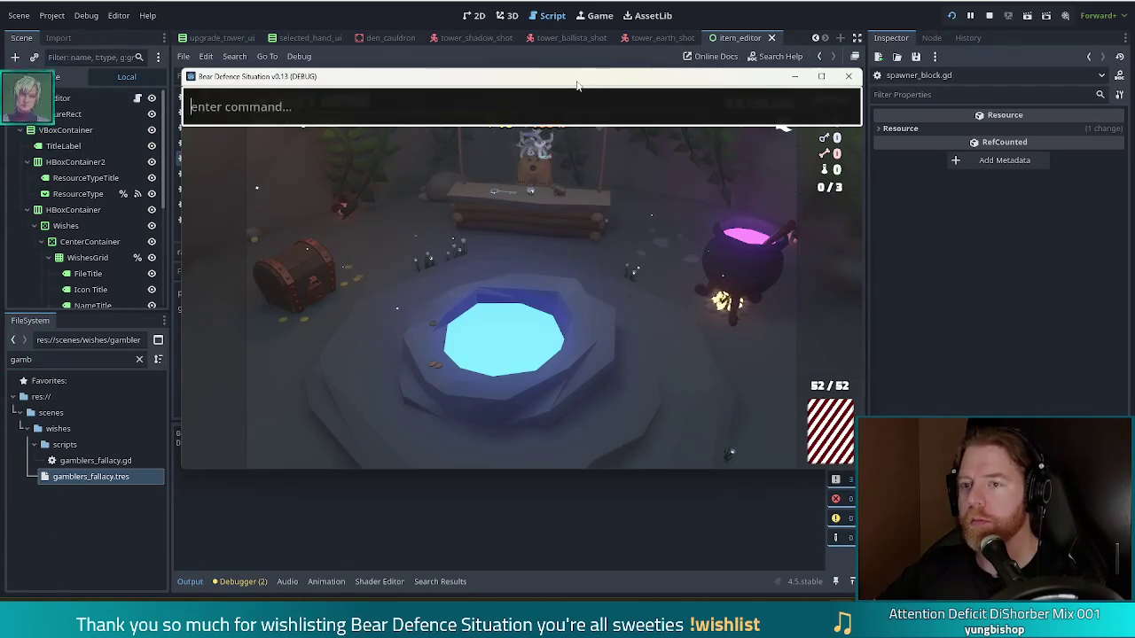
# Run add_wish beginners_luck in the in-game console, then close the console
pyautogui.write('add')
pyautogui.write('-ws')
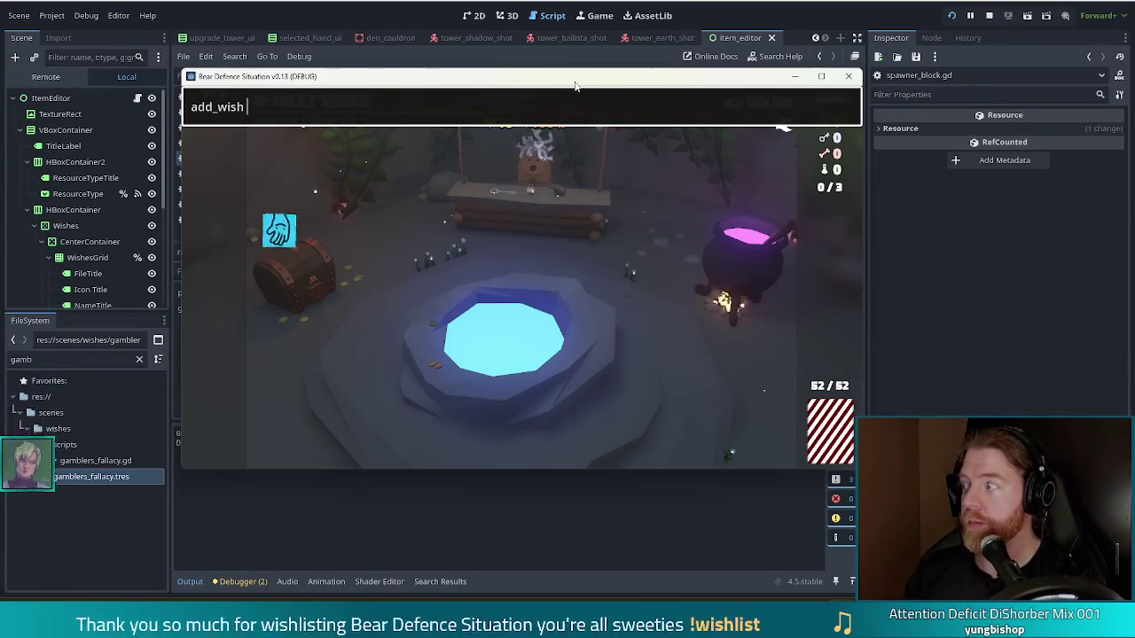
pyautogui.write('beginners_luck')
pyautogui.press('Return')
pyautogui.press('Escape')
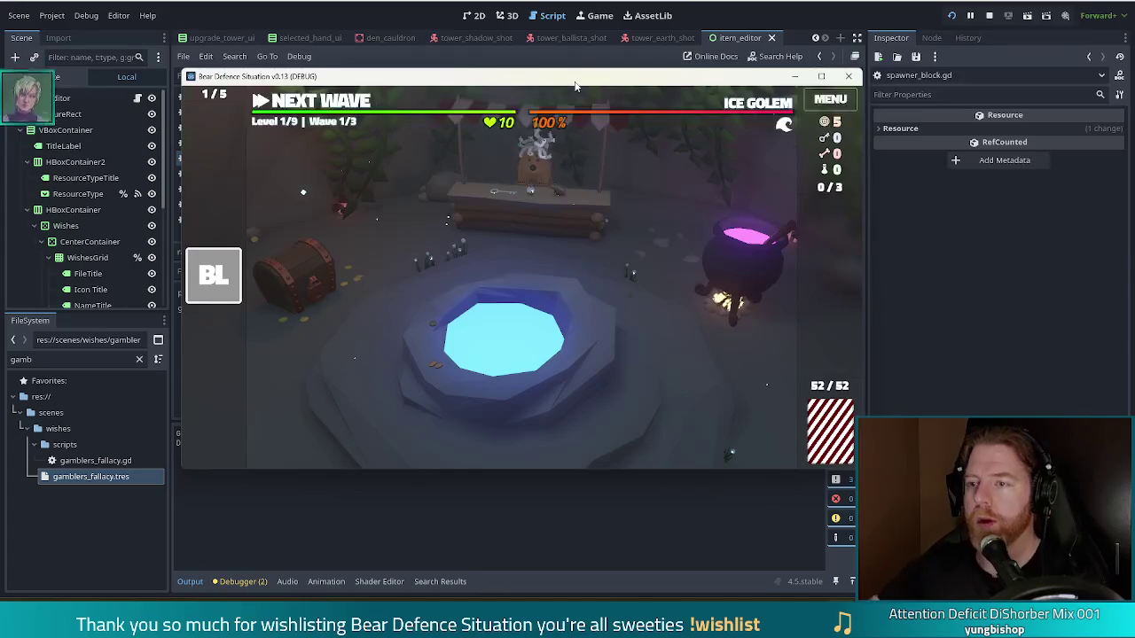
# Build a Ballista Tower on the map
pyautogui.moveTo(234, 294)
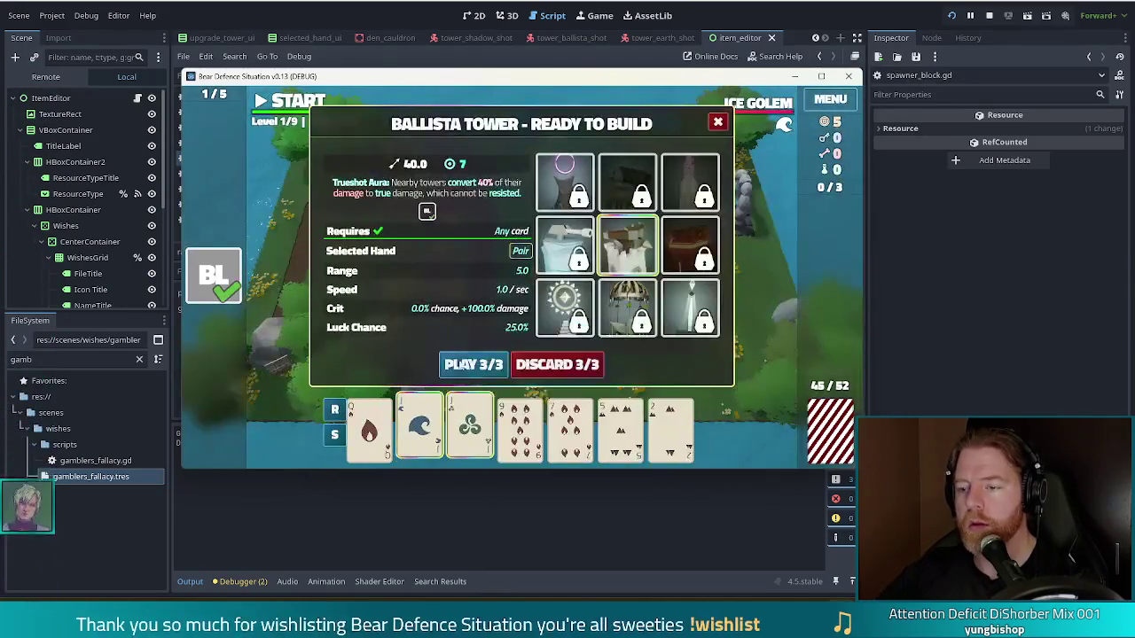
pyautogui.click(469, 363)
pyautogui.click(620, 283)
pyautogui.moveTo(419, 433); pyautogui.dragTo(580, 322)
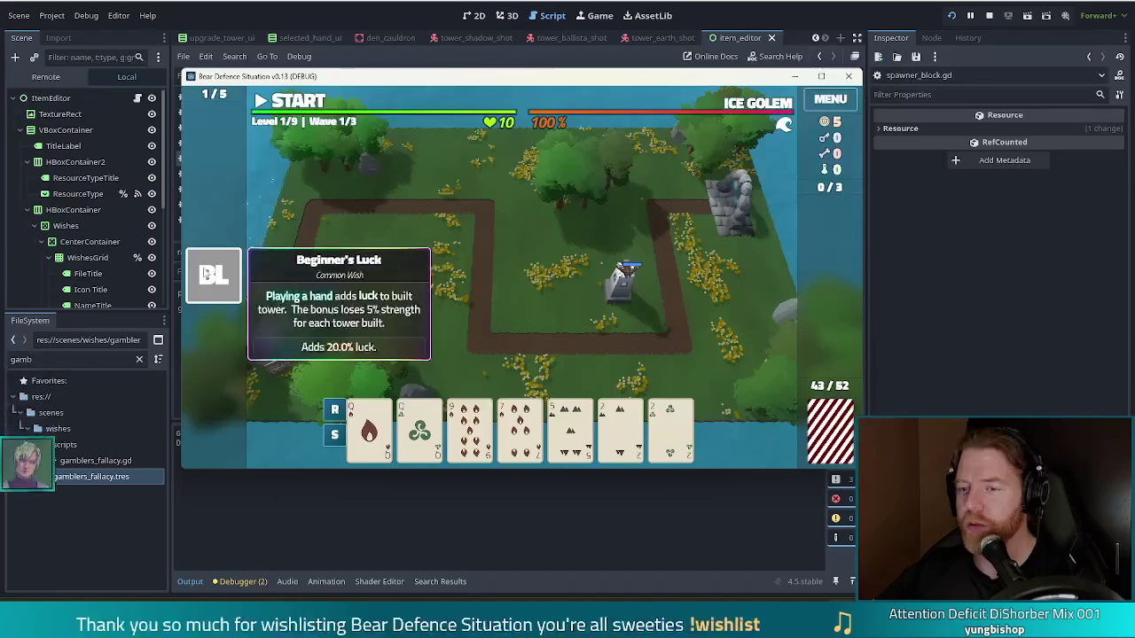
# Discard the Beginner's Luck card, re-add it via the console, and stop the game
pyautogui.click(214, 277)
pyautogui.click(294, 278)
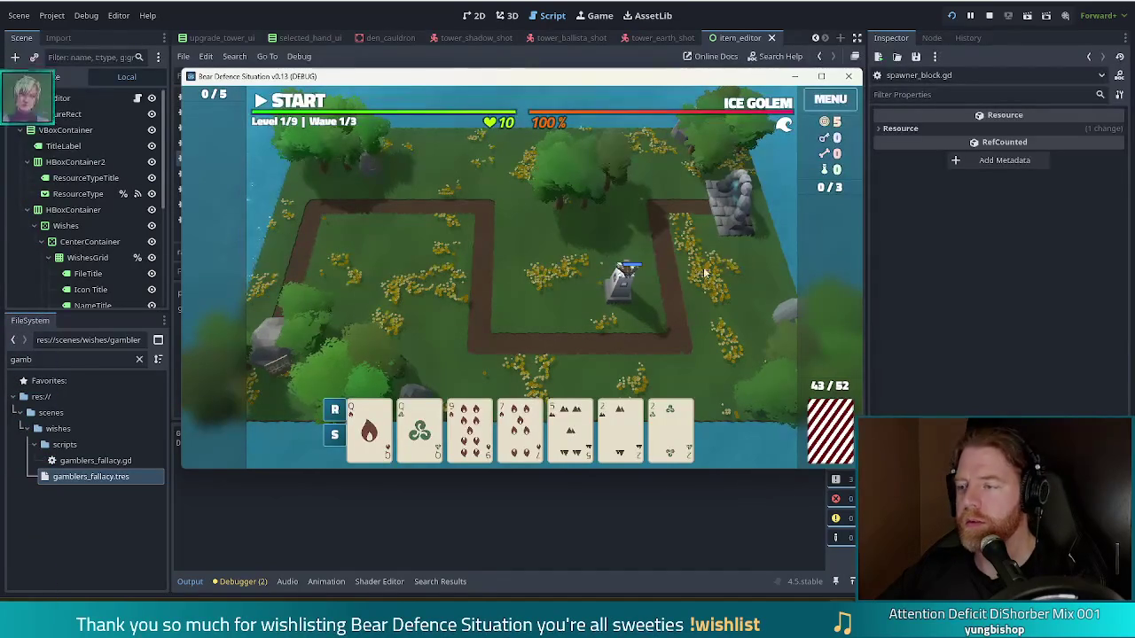
pyautogui.press('`')
pyautogui.press('Up')
pyautogui.press('Return')
pyautogui.press('`')
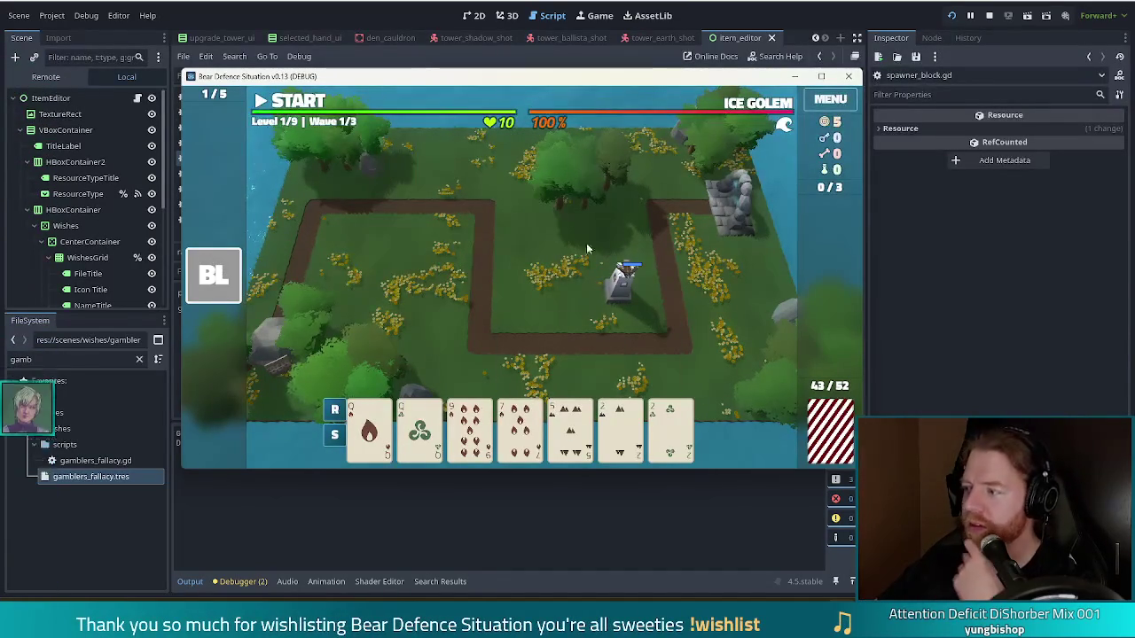
pyautogui.press('F8')
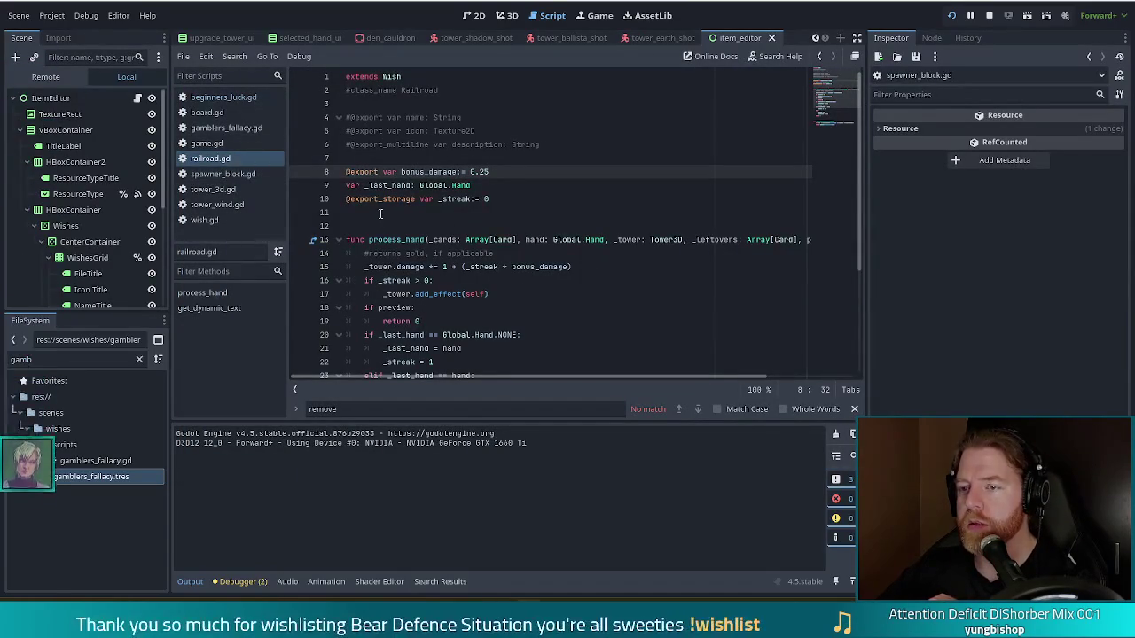
# Change the FileSystem filter from 'gamb' to 'knife'
pyautogui.click(224, 96)
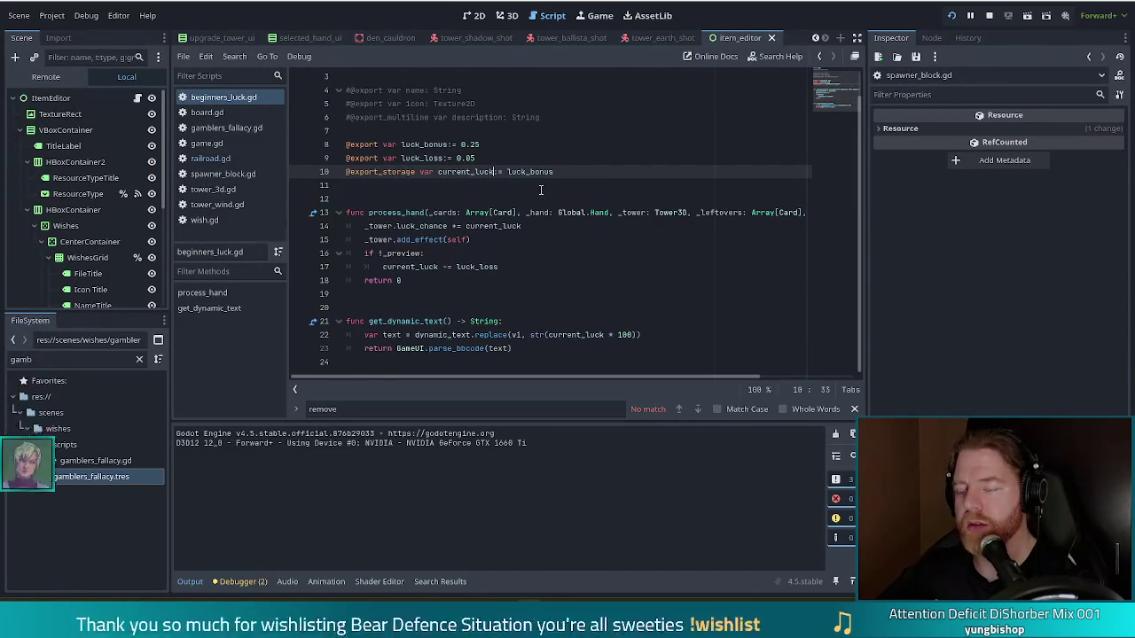
pyautogui.click(59, 360)
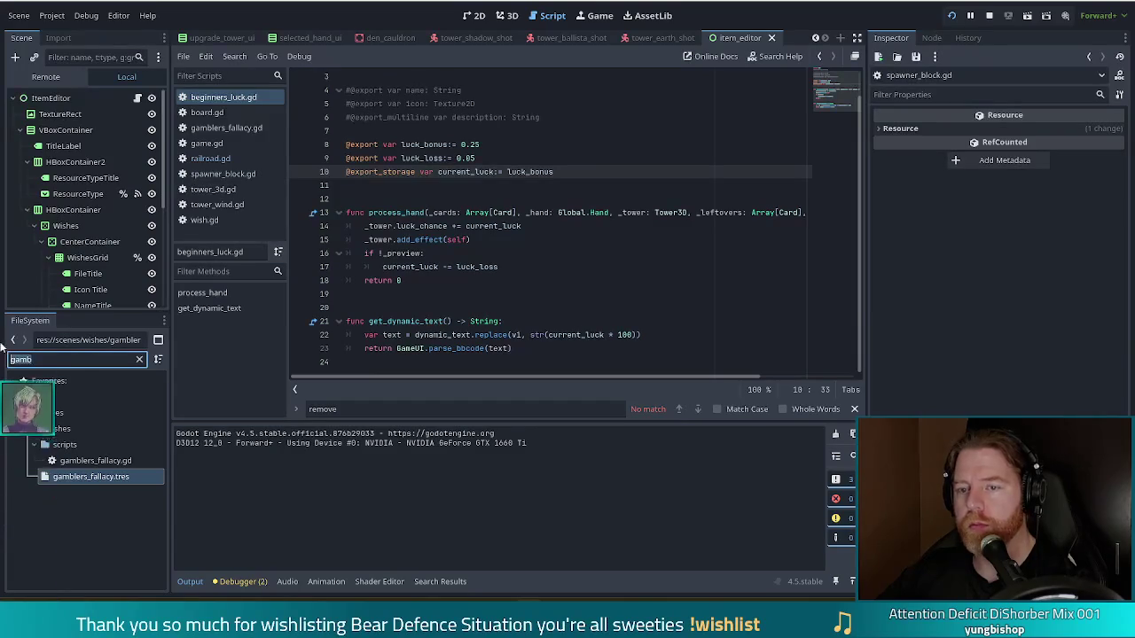
pyautogui.write('knife')
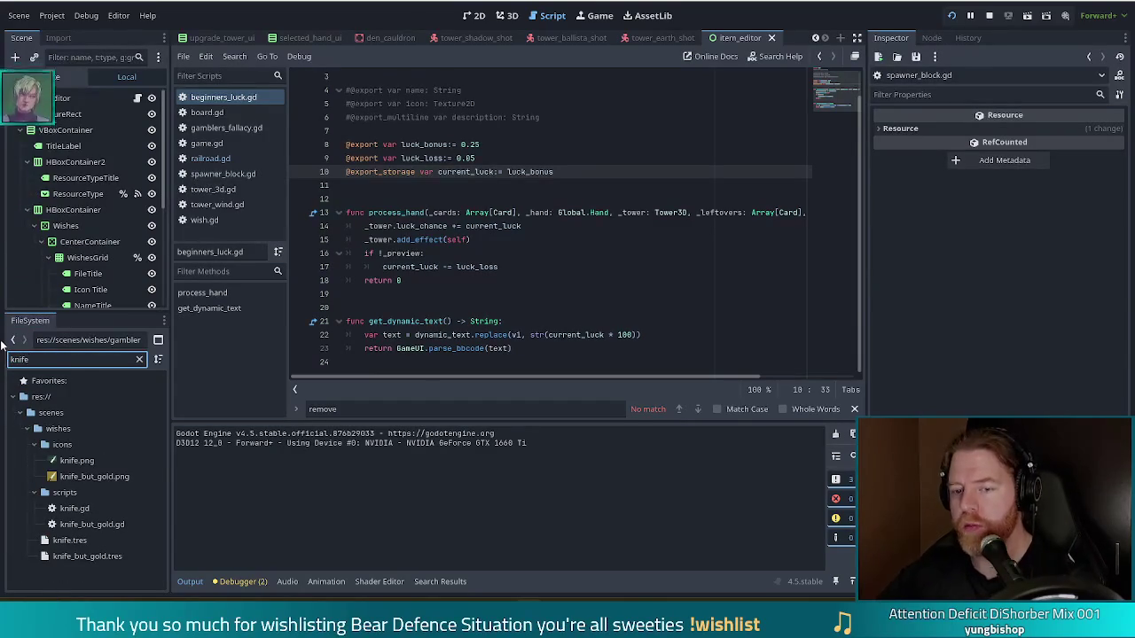
# Inspect knife.tres, then review knife.gd's total_damage and total_shots declarations
pyautogui.click(79, 541)
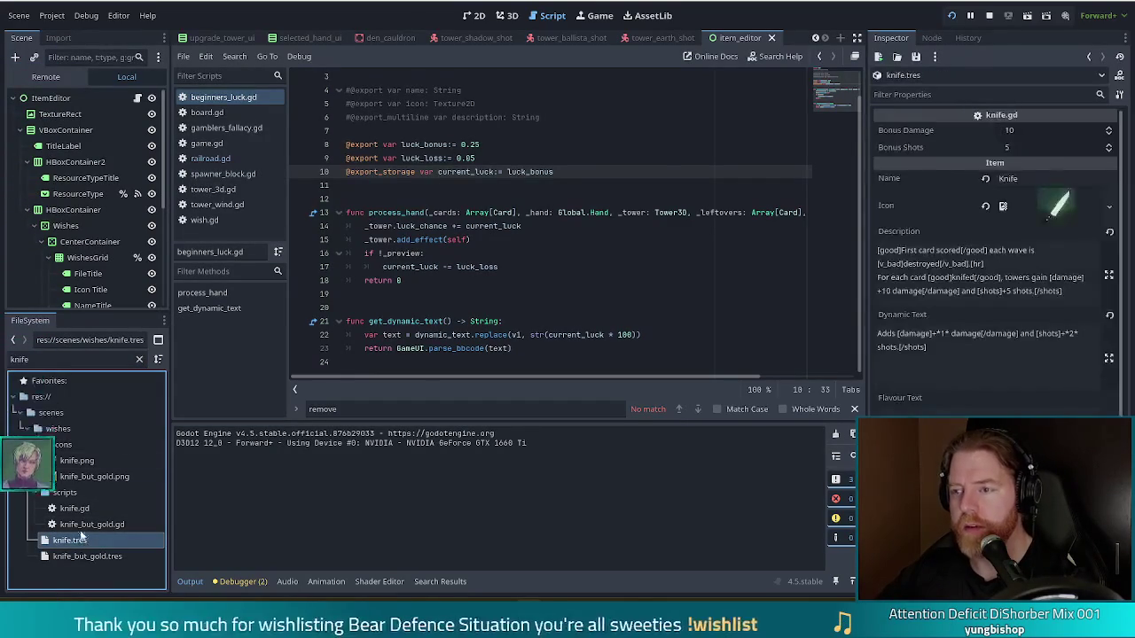
pyautogui.doubleClick(74, 508)
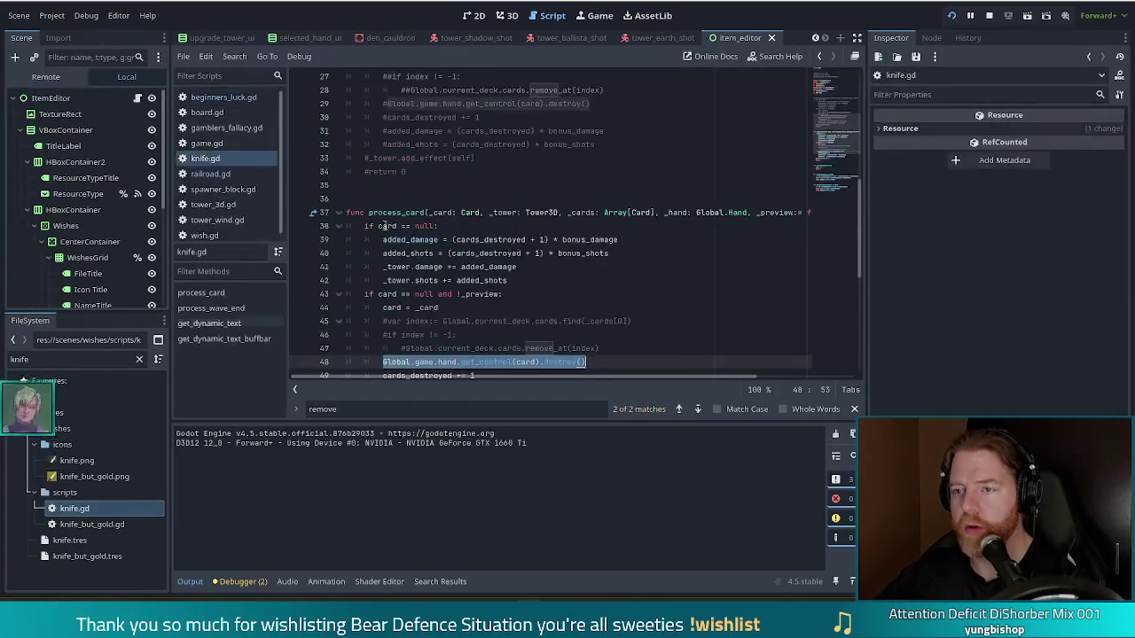
pyautogui.scroll(6, 854, 91)
pyautogui.click(503, 202)
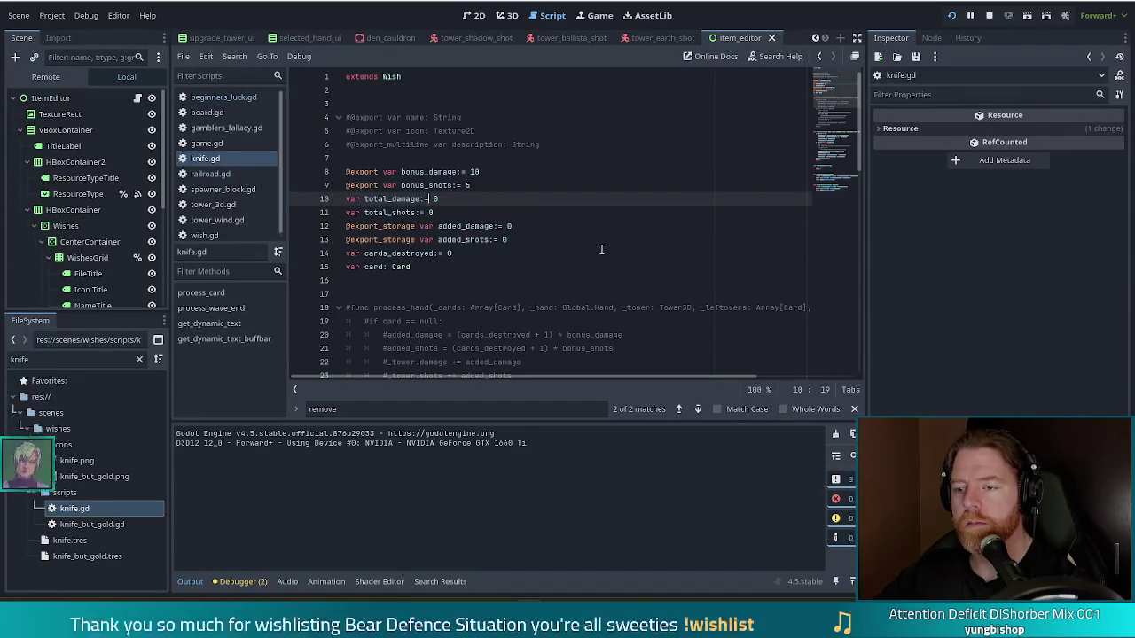
pyautogui.scroll(-14, 575, 238)
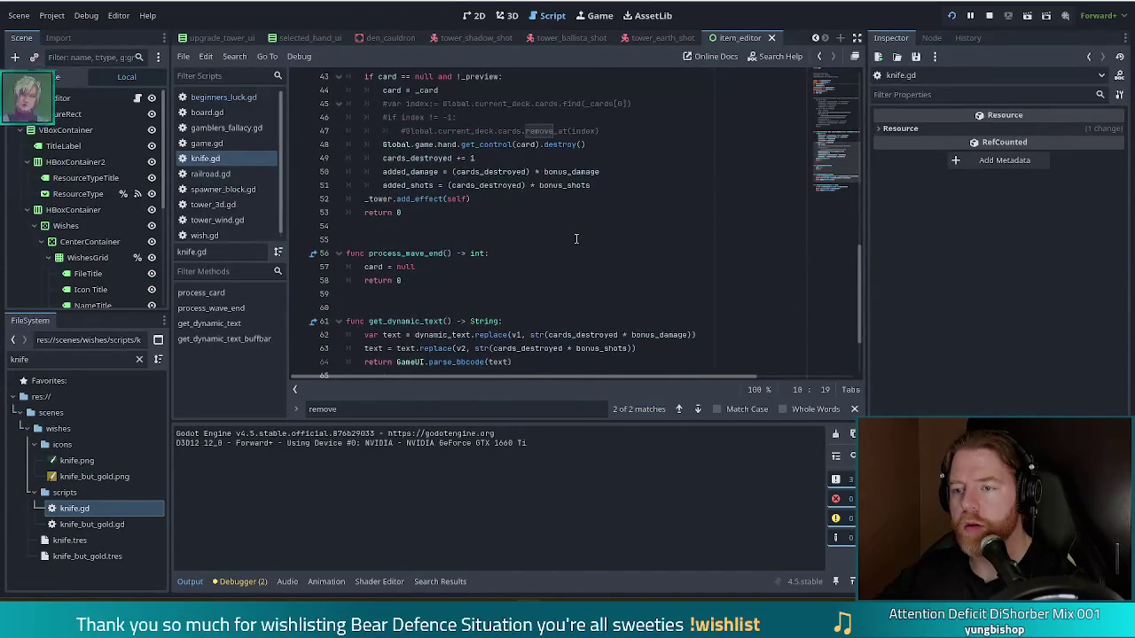
pyautogui.scroll(-2, 576, 238)
pyautogui.scroll(5, 578, 239)
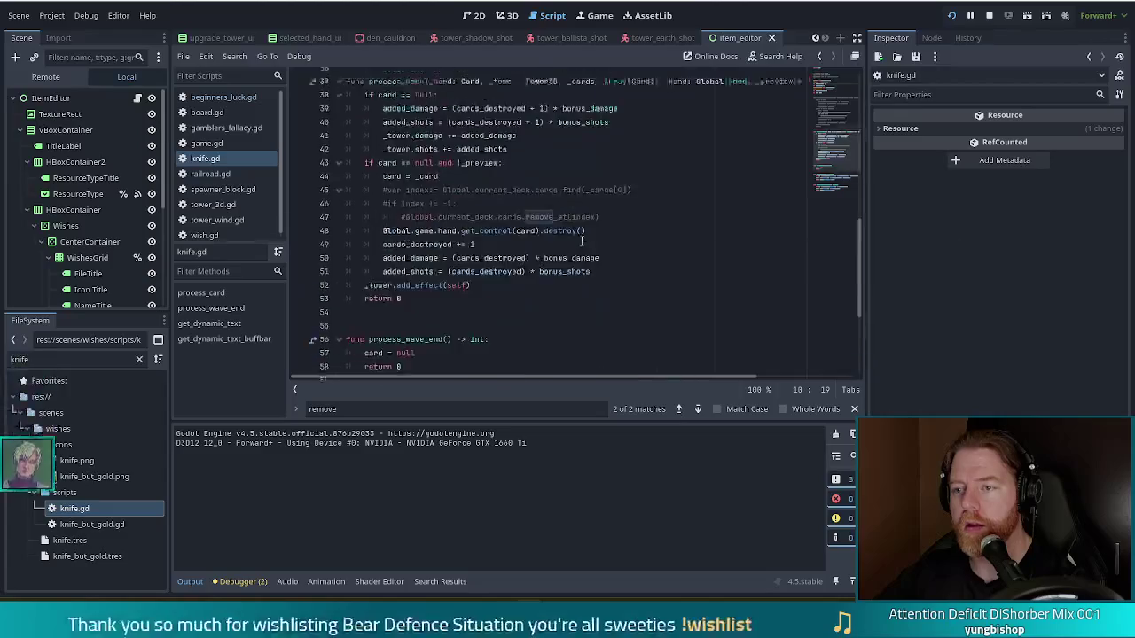
pyautogui.scroll(12, 581, 241)
pyautogui.click(416, 209)
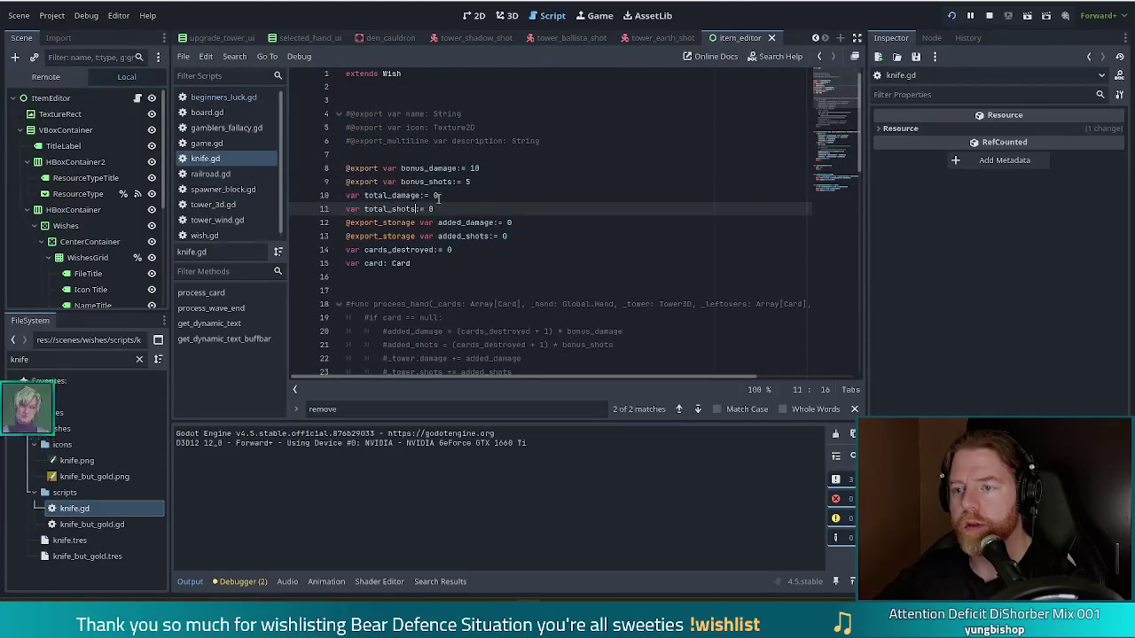
pyautogui.click(210, 97)
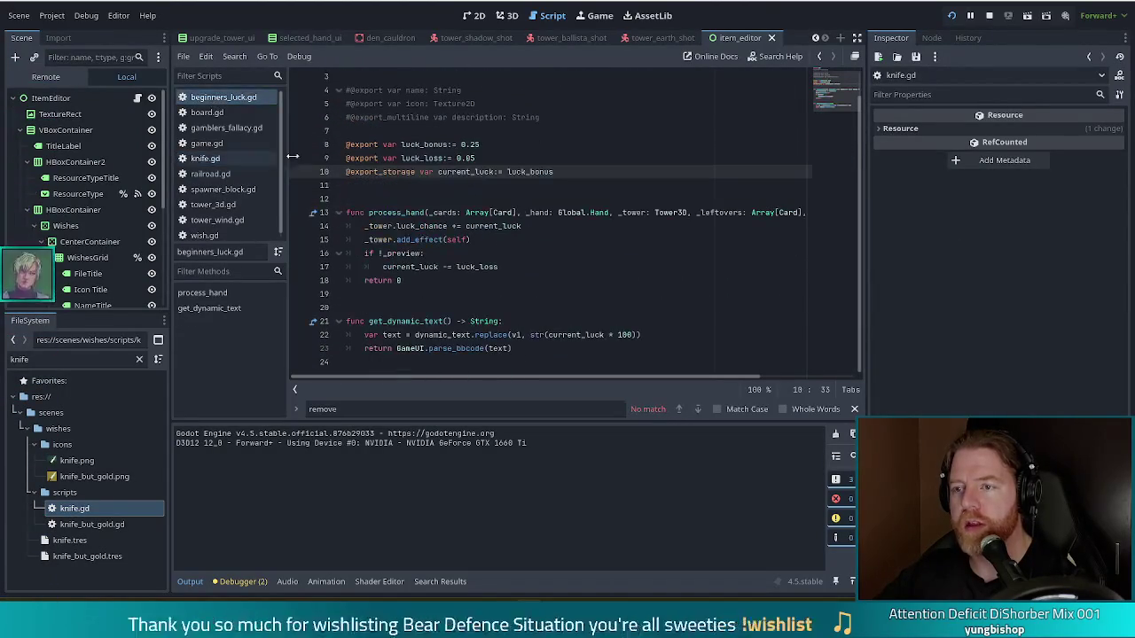
pyautogui.doubleClick(549, 172)
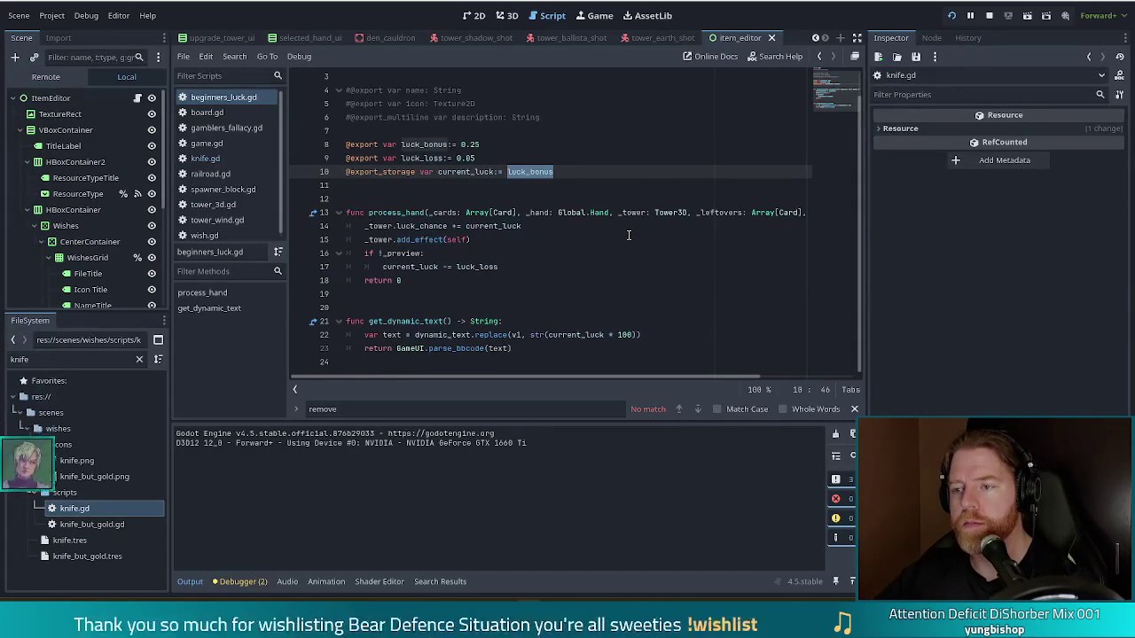
pyautogui.write('0.25')
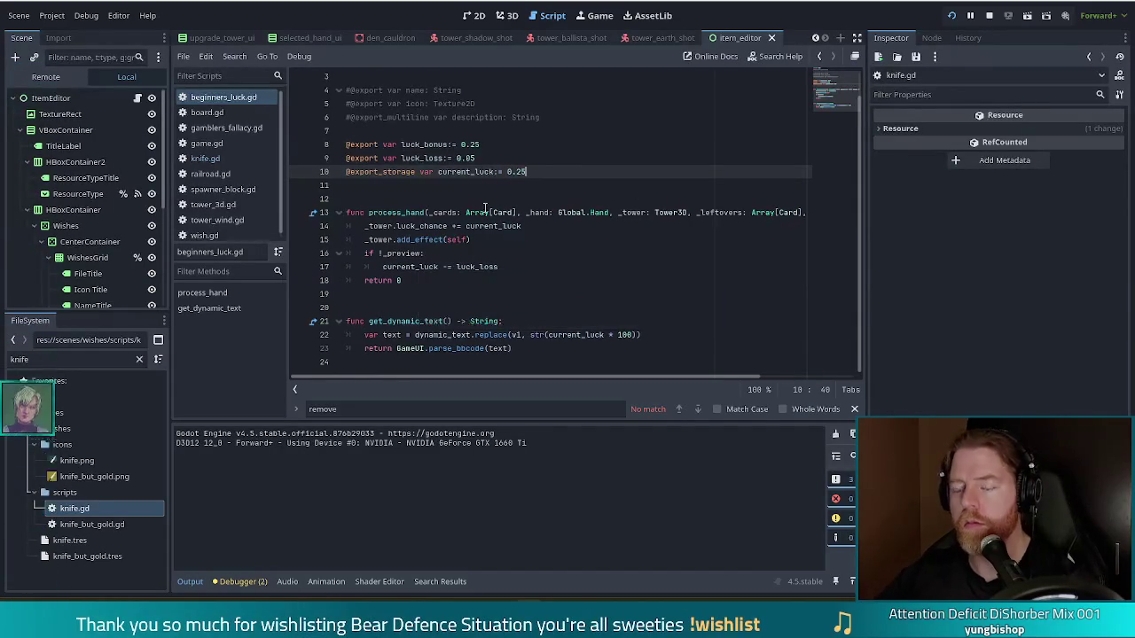
pyautogui.tripleClick(383, 171)
pyautogui.moveTo(418, 171); pyautogui.dragTo(317, 177)
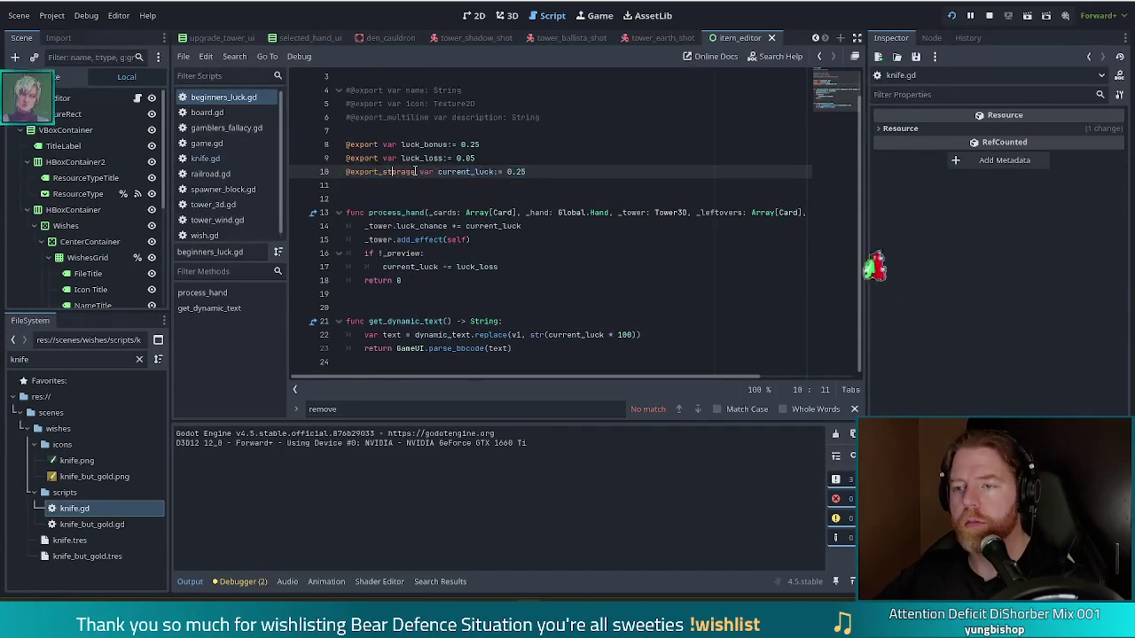
pyautogui.press('BackSpace')
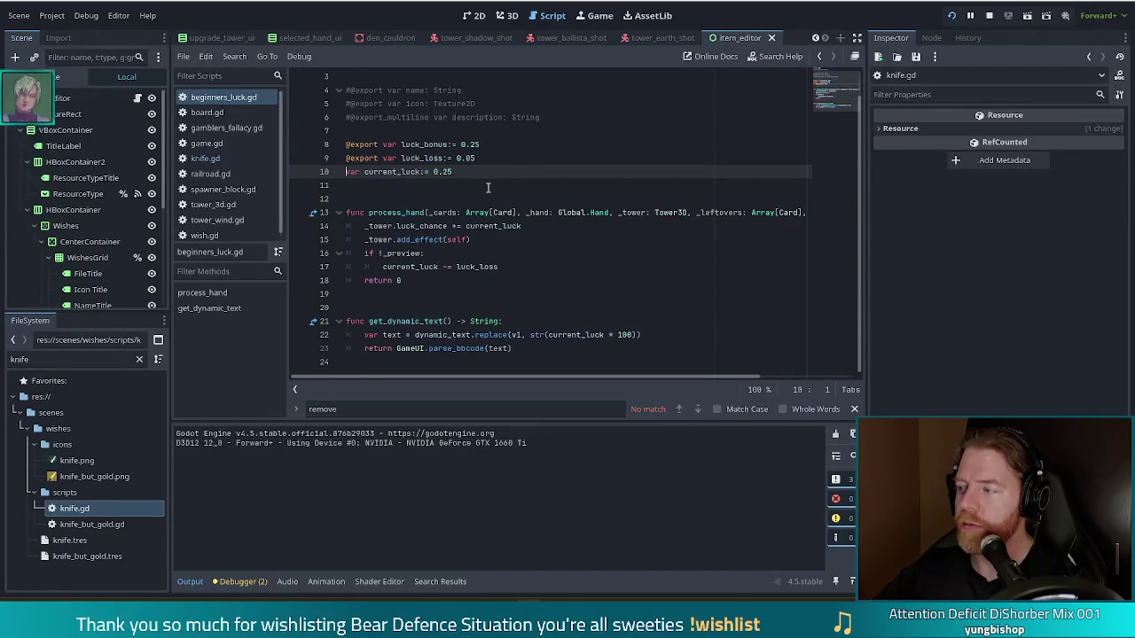
pyautogui.moveTo(477, 213)
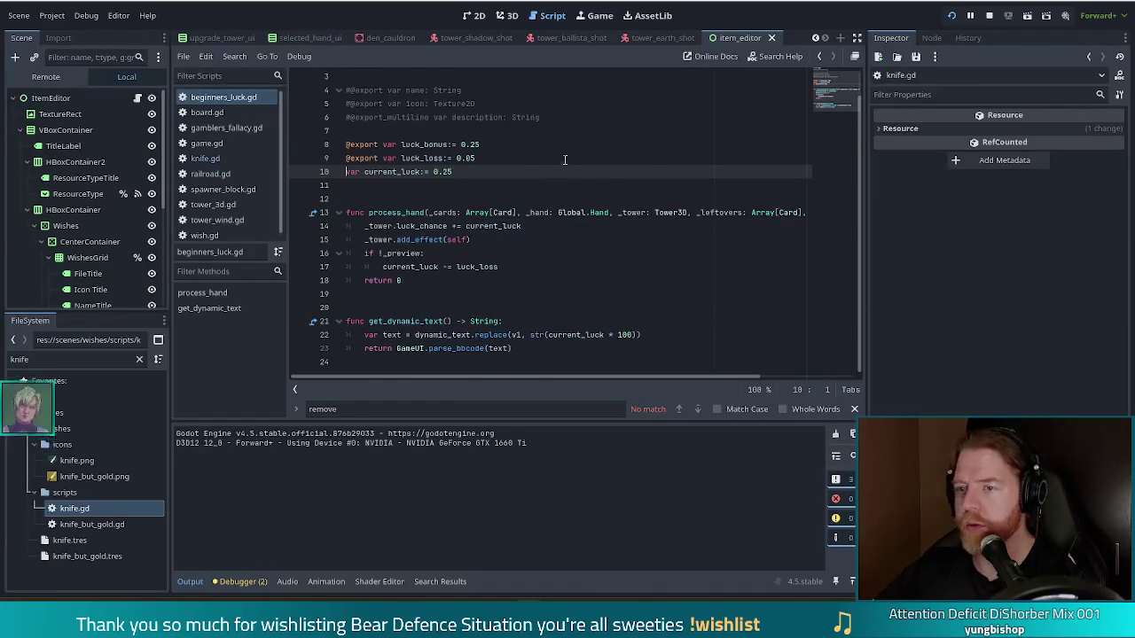
pyautogui.click(507, 168)
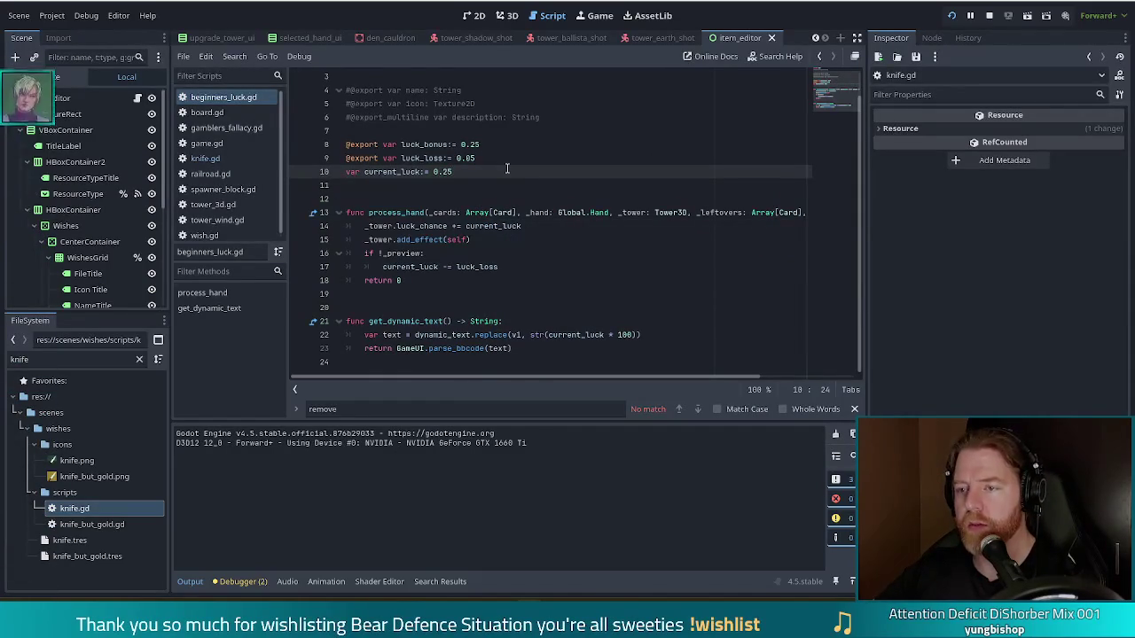
# Search beginners_luck.gd for luck_bon and check the remaining references
pyautogui.hotkey('ctrl', 'f')
pyautogui.write('luck')
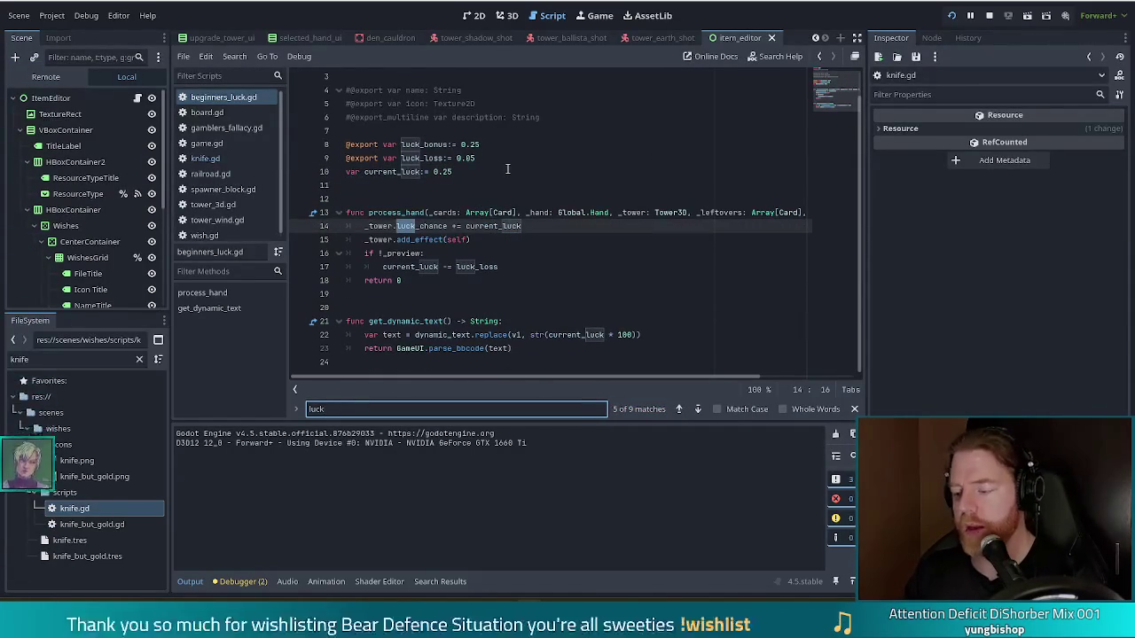
pyautogui.write('_bon')
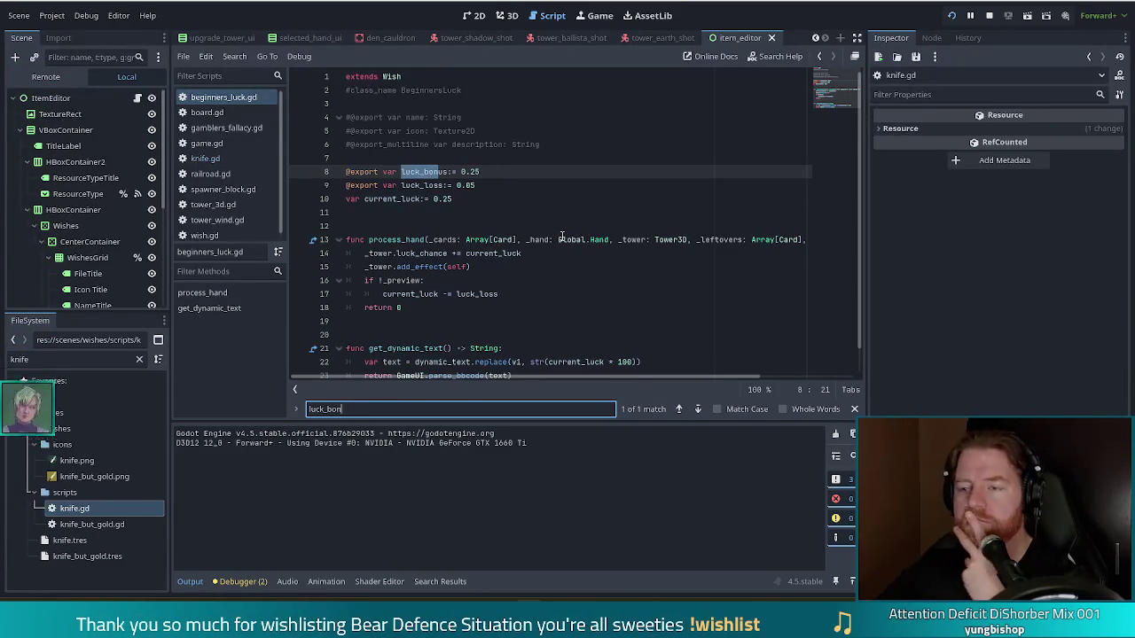
pyautogui.click(484, 200)
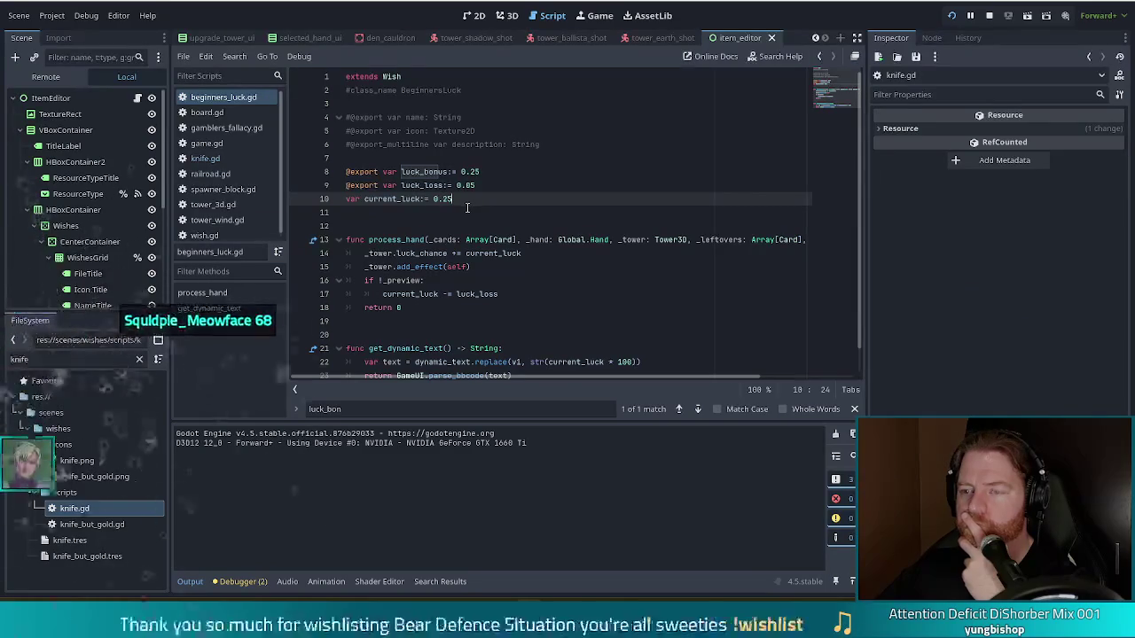
pyautogui.scroll(-1, 472, 194)
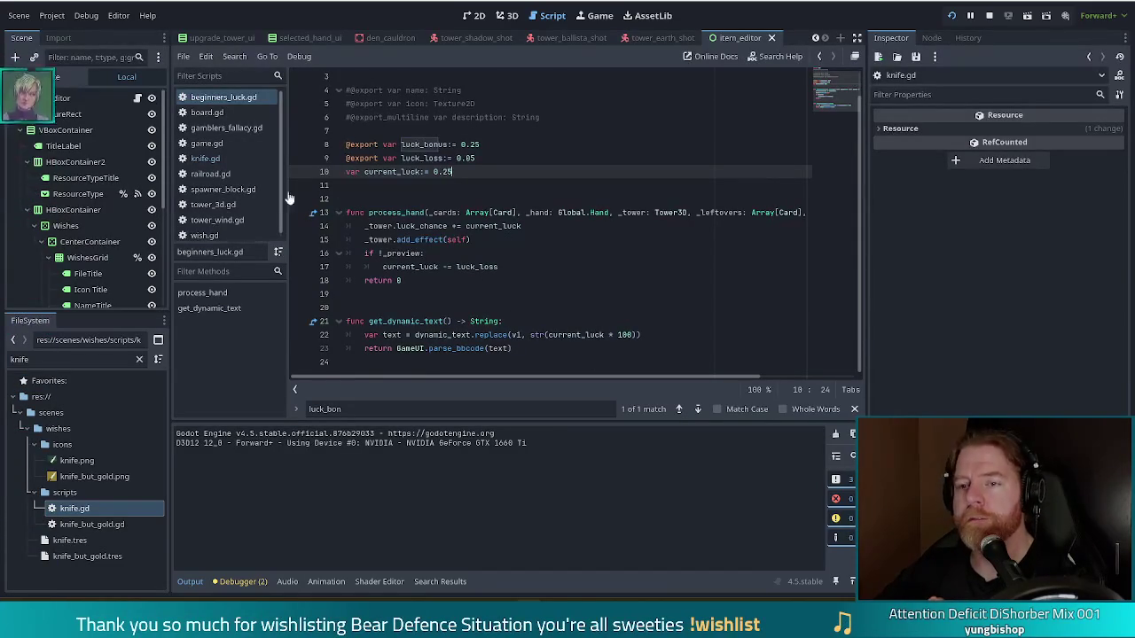
pyautogui.click(204, 158)
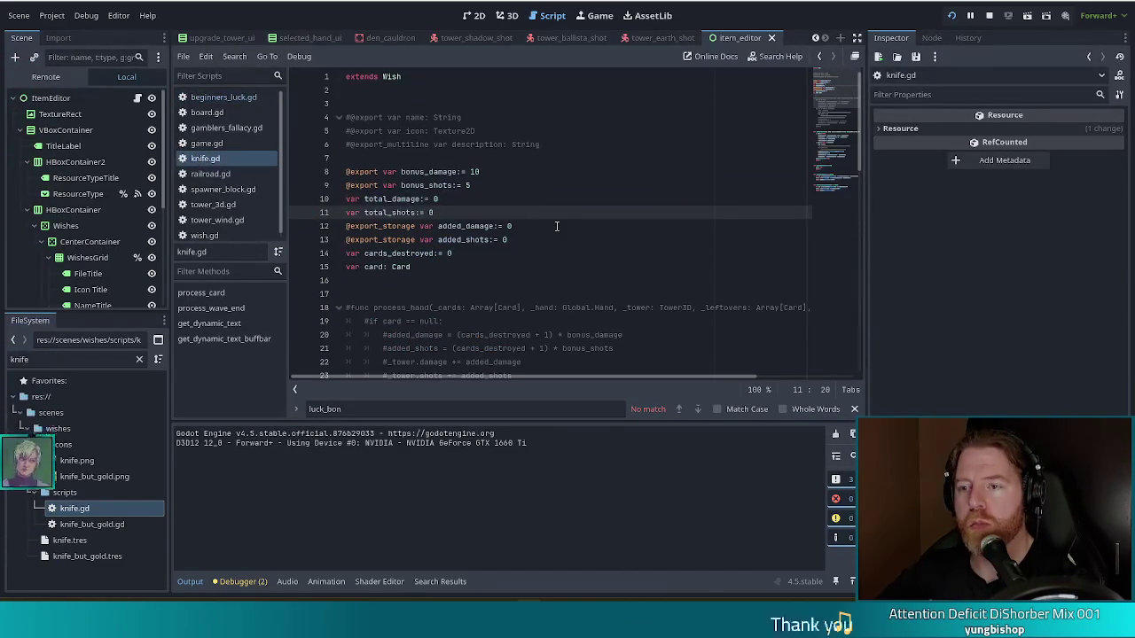
# Review knife.gd's total_damage usage and get_dynamic_text, searching for total_dama
pyautogui.click(428, 199)
pyautogui.scroll(-4, 503, 205)
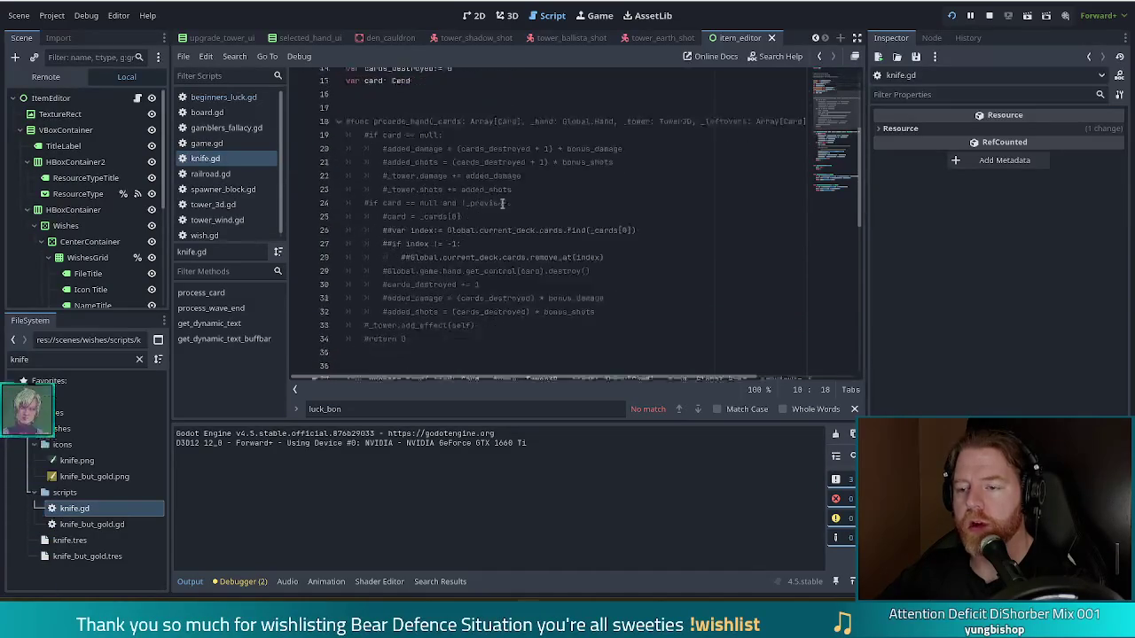
pyautogui.scroll(-5, 503, 205)
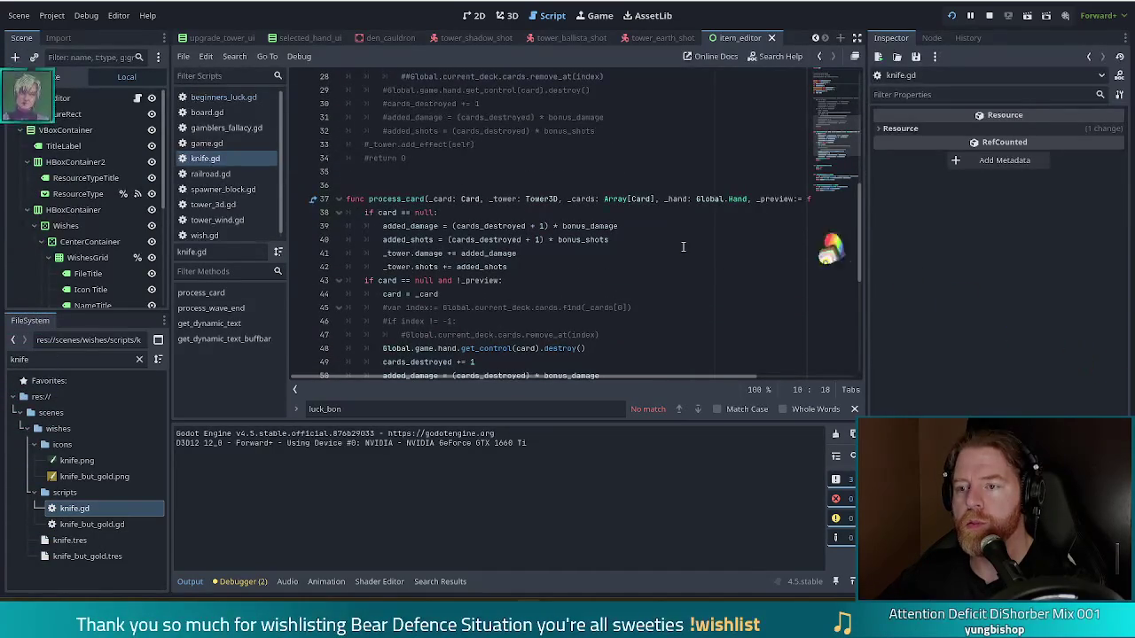
pyautogui.scroll(-1, 682, 247)
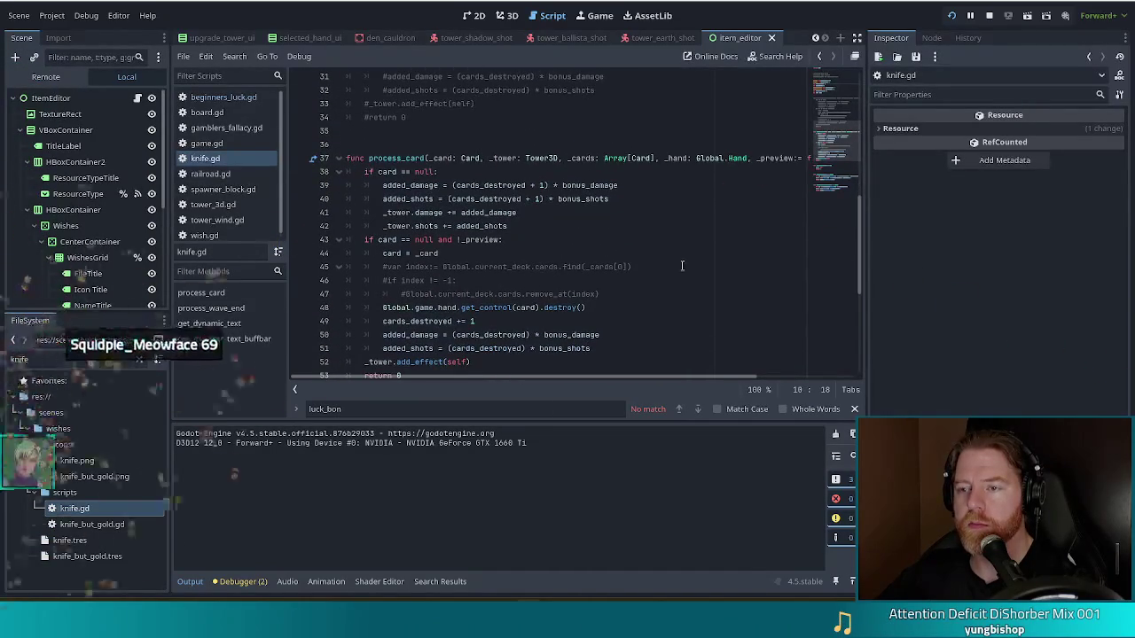
pyautogui.scroll(6, 679, 255)
pyautogui.scroll(-12, 675, 261)
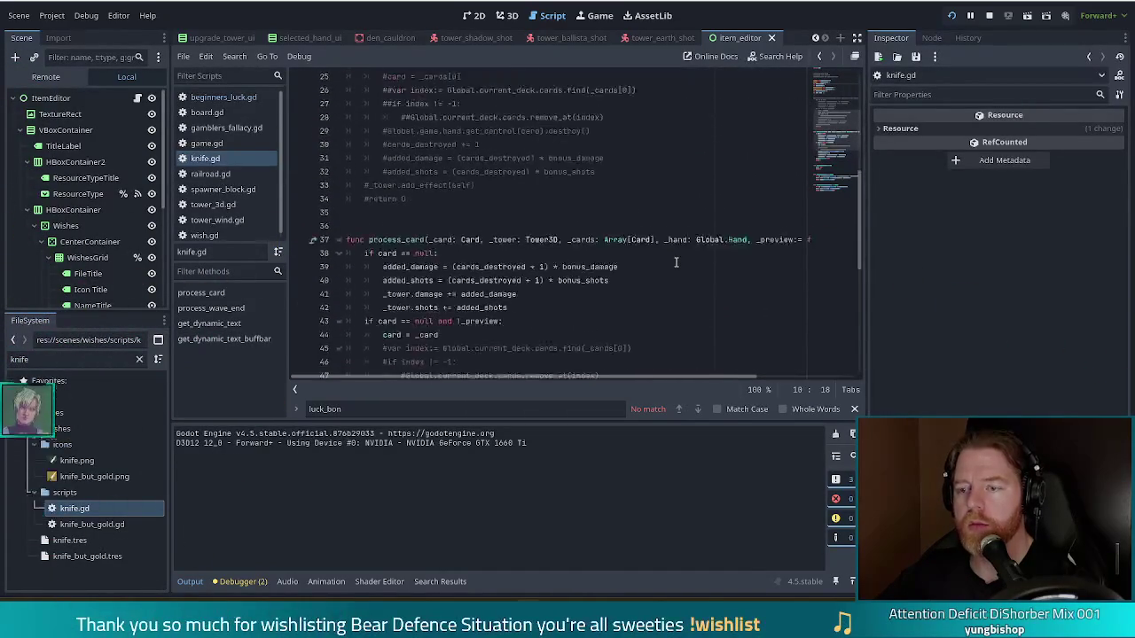
pyautogui.click(508, 227)
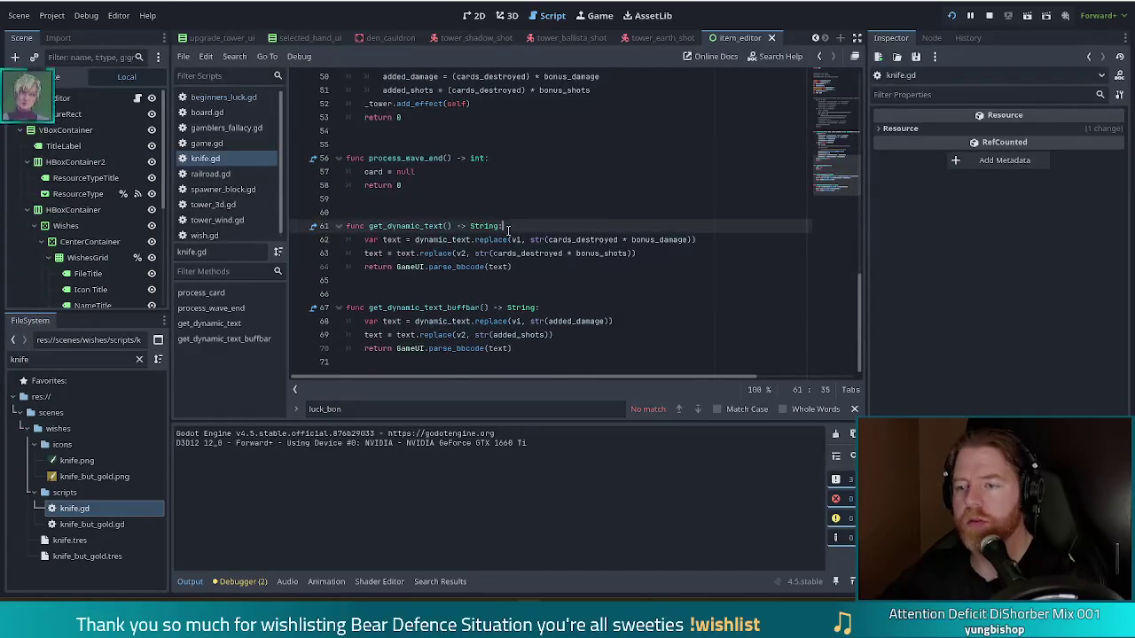
pyautogui.hotkey('ctrl', 'f')
pyautogui.write('total')
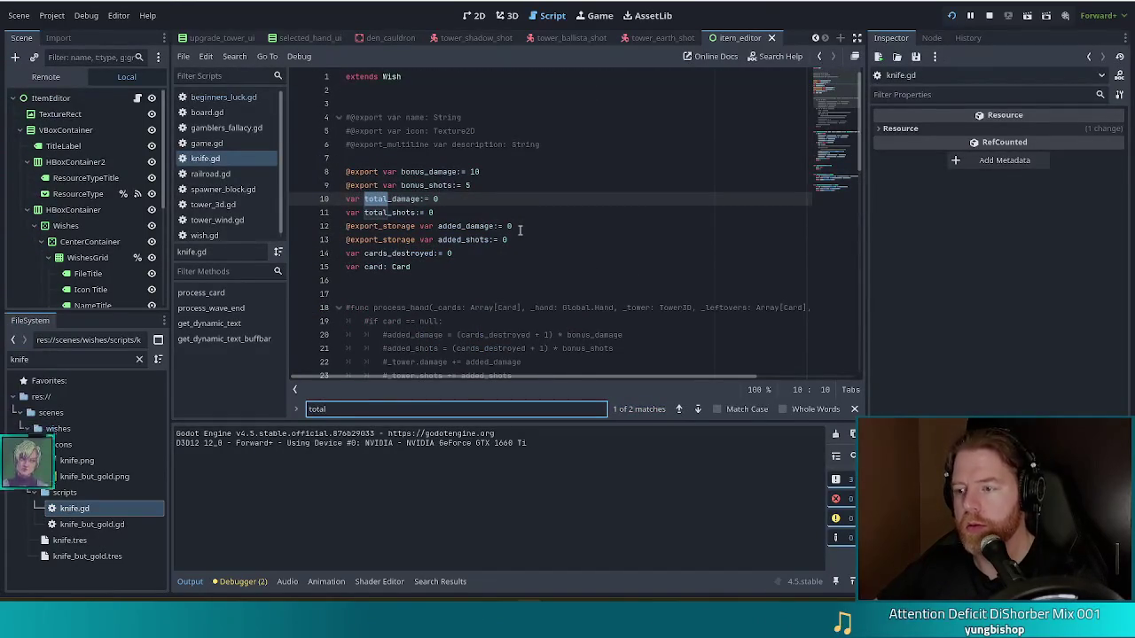
pyautogui.write('_dama')
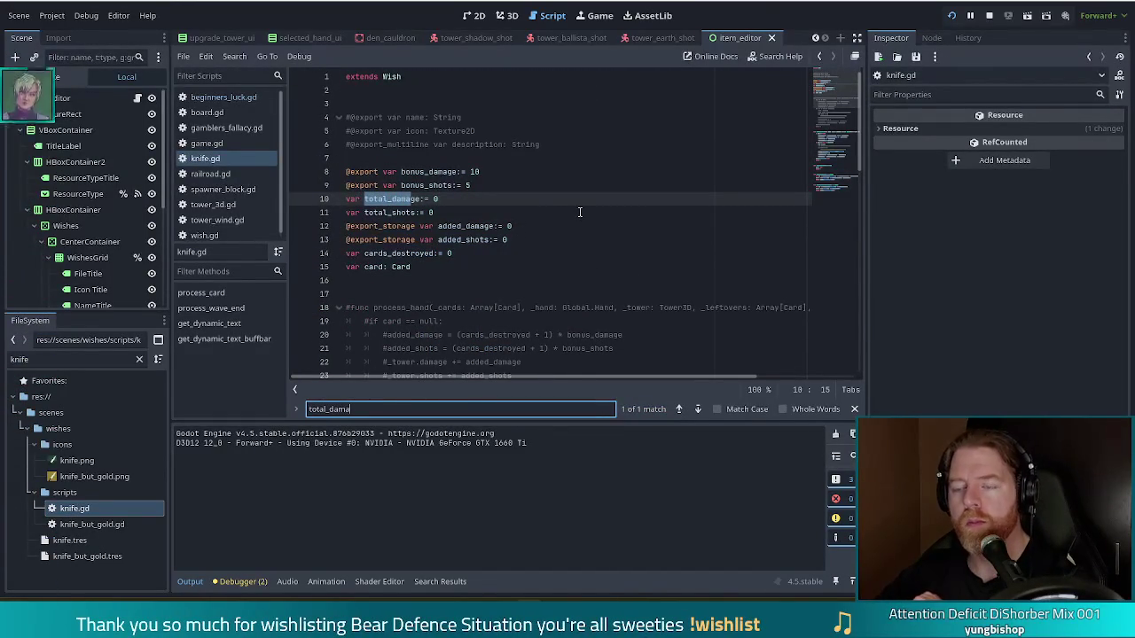
pyautogui.click(454, 220)
pyautogui.click(519, 209)
# Search knife.gd for added_dam, scroll through its uses, then open railroad.gd
pyautogui.hotkey('ctrl', 'f')
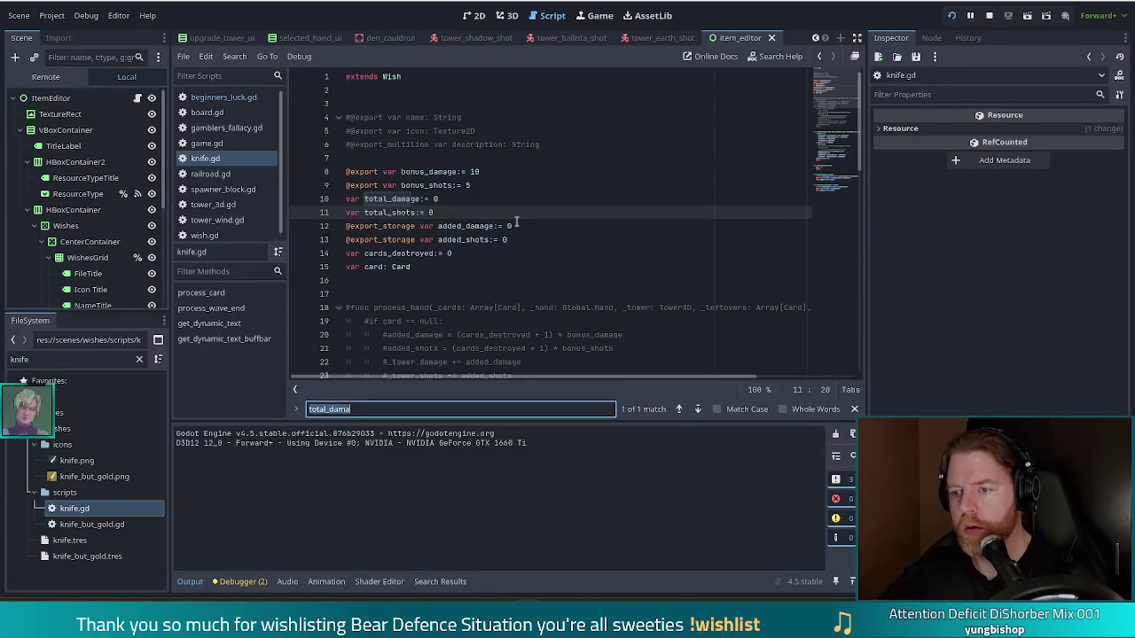
pyautogui.write('added_')
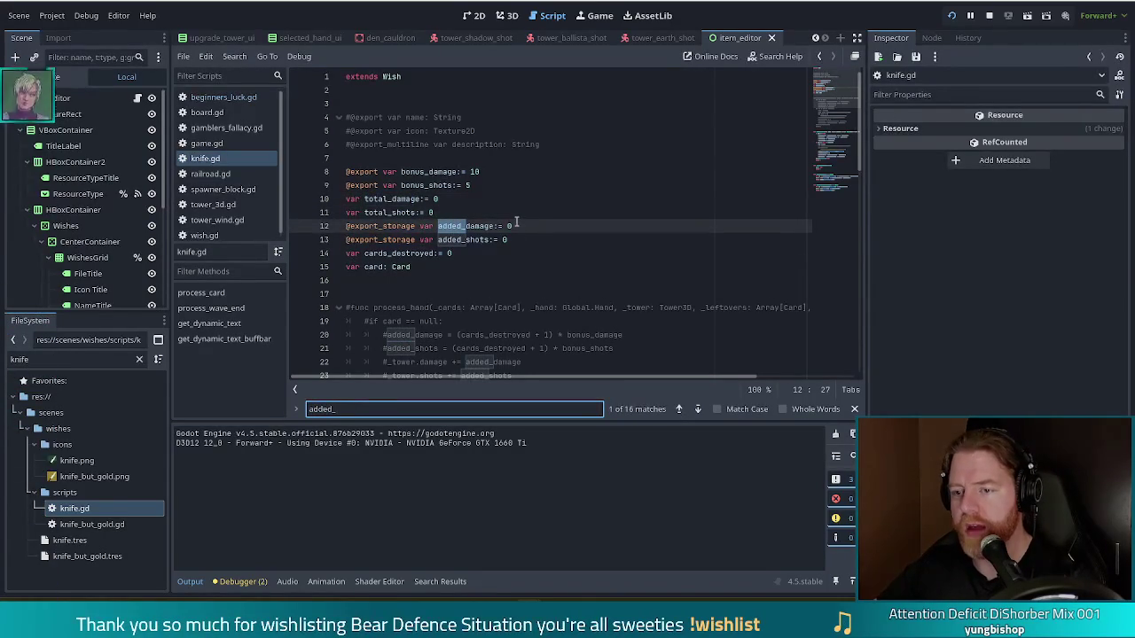
pyautogui.write('damag')
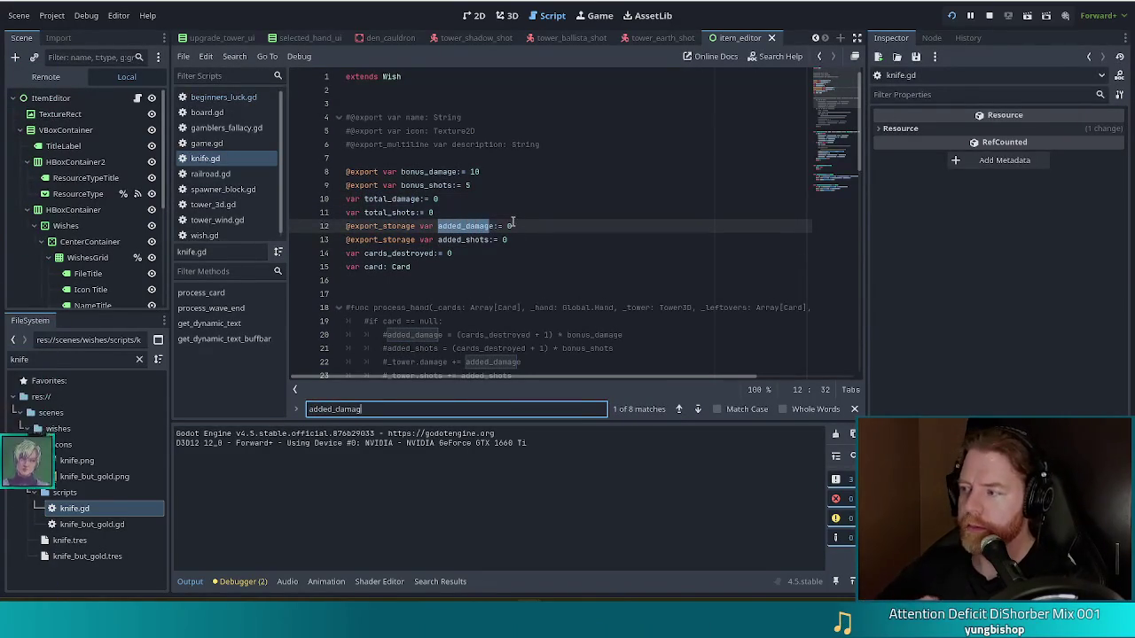
pyautogui.scroll(-1, 559, 219)
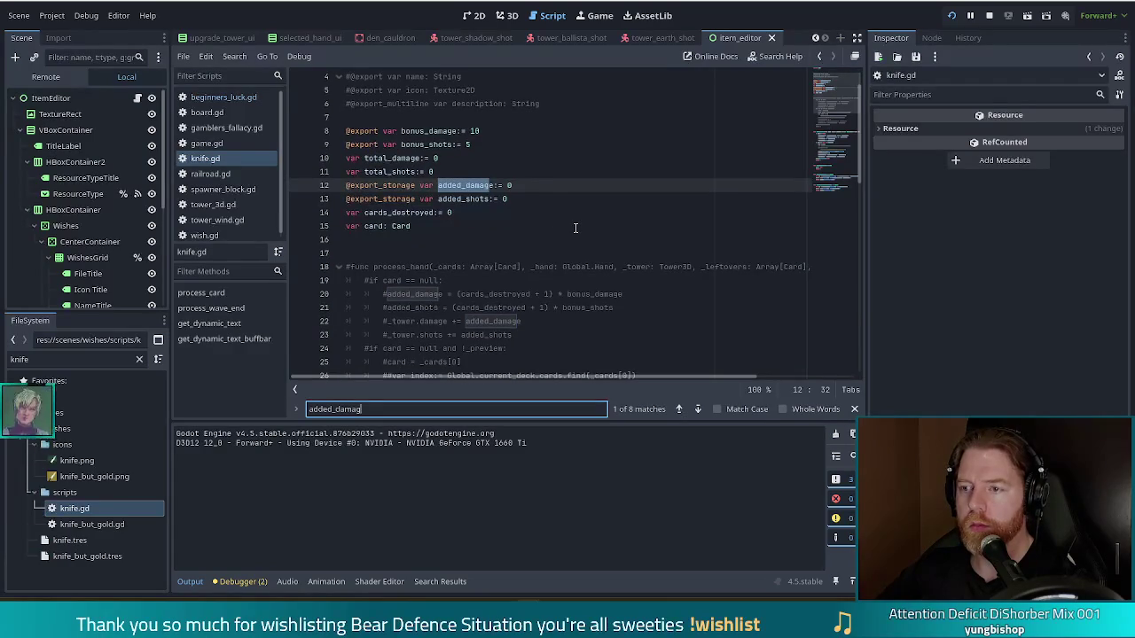
pyautogui.scroll(-6, 576, 228)
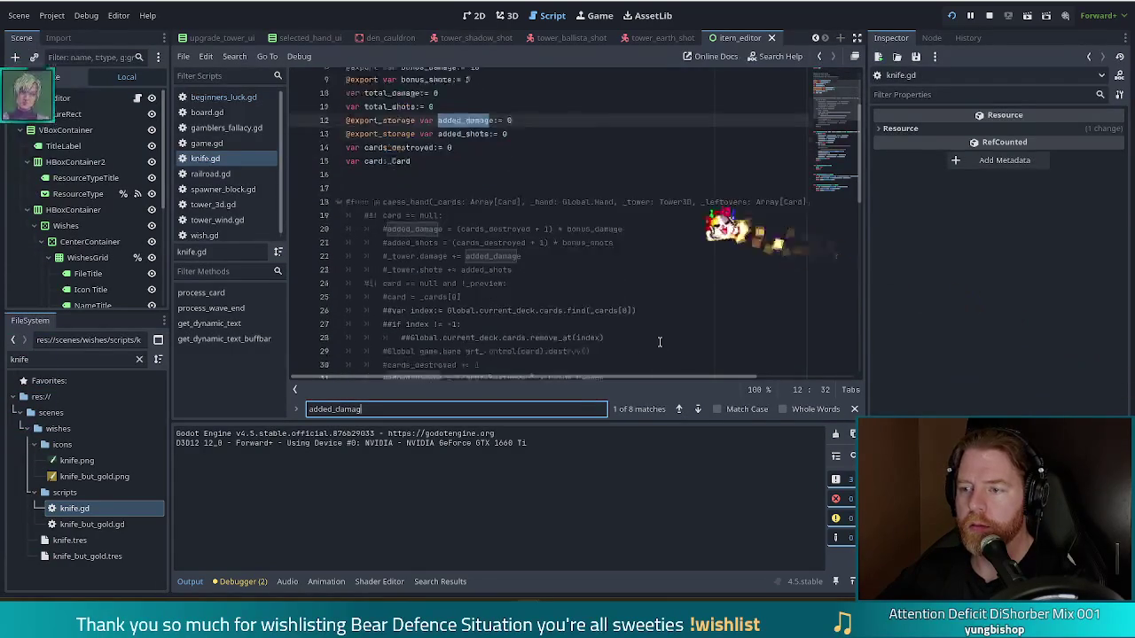
pyautogui.scroll(-5, 834, 151)
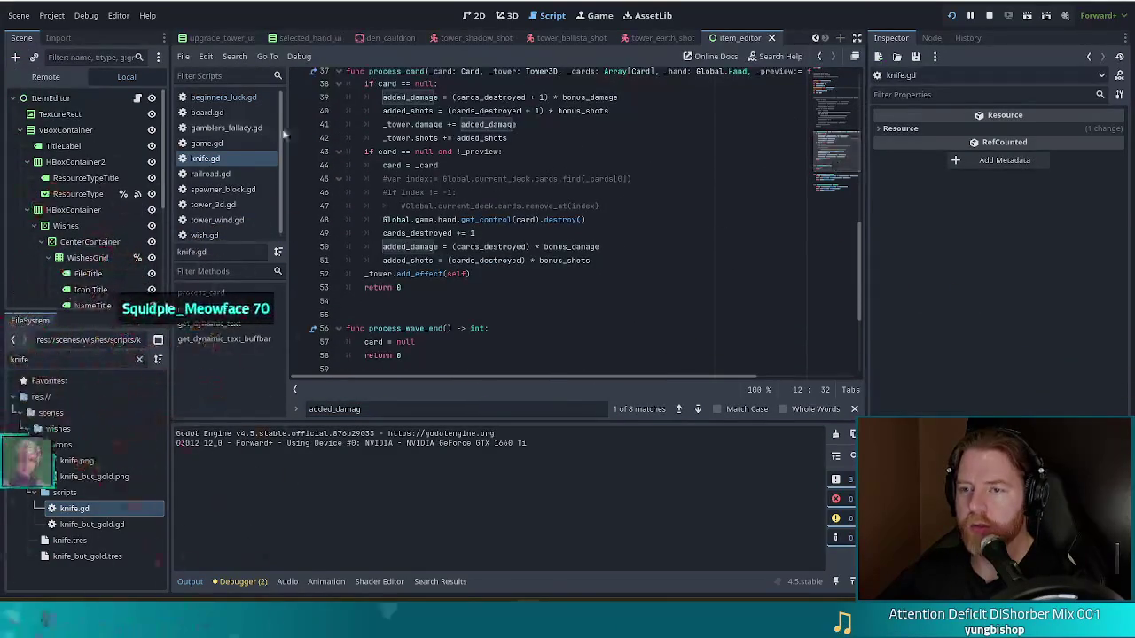
pyautogui.click(232, 169)
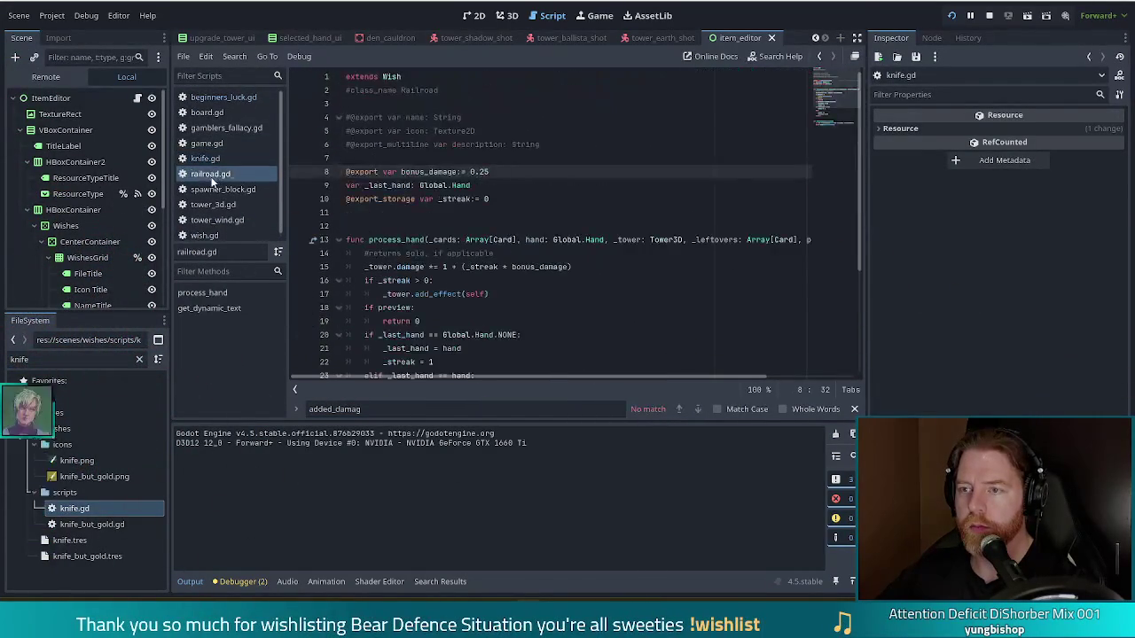
pyautogui.click(500, 188)
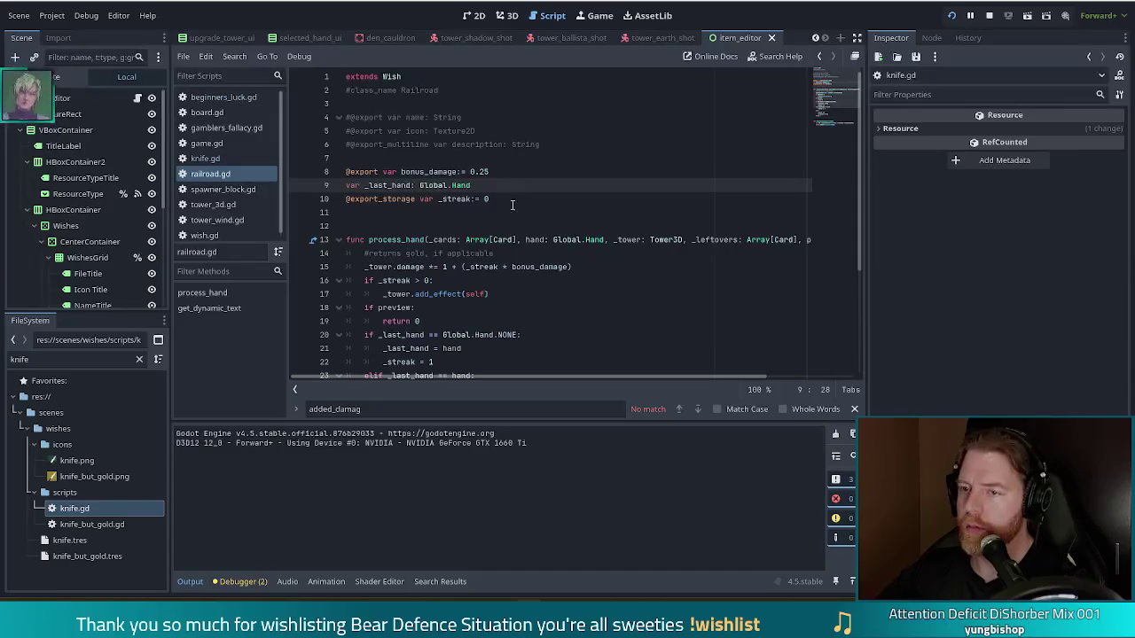
pyautogui.click(517, 200)
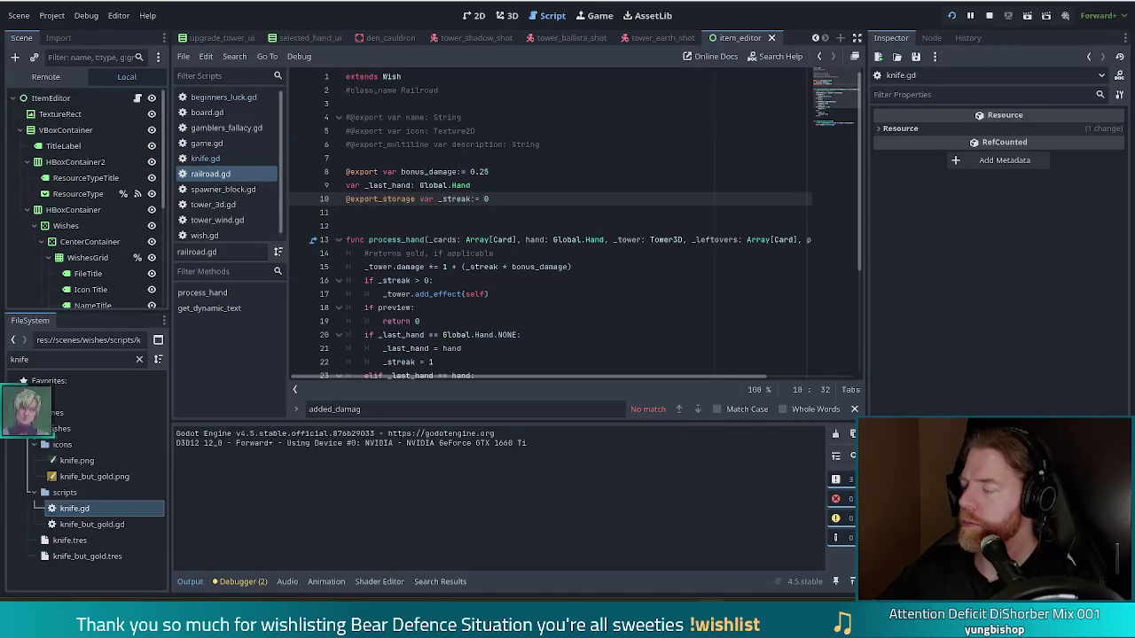
pyautogui.click(633, 240)
# Run the game and add the Railroad wish with add_wish railroad in the debug console
pyautogui.press('F5')
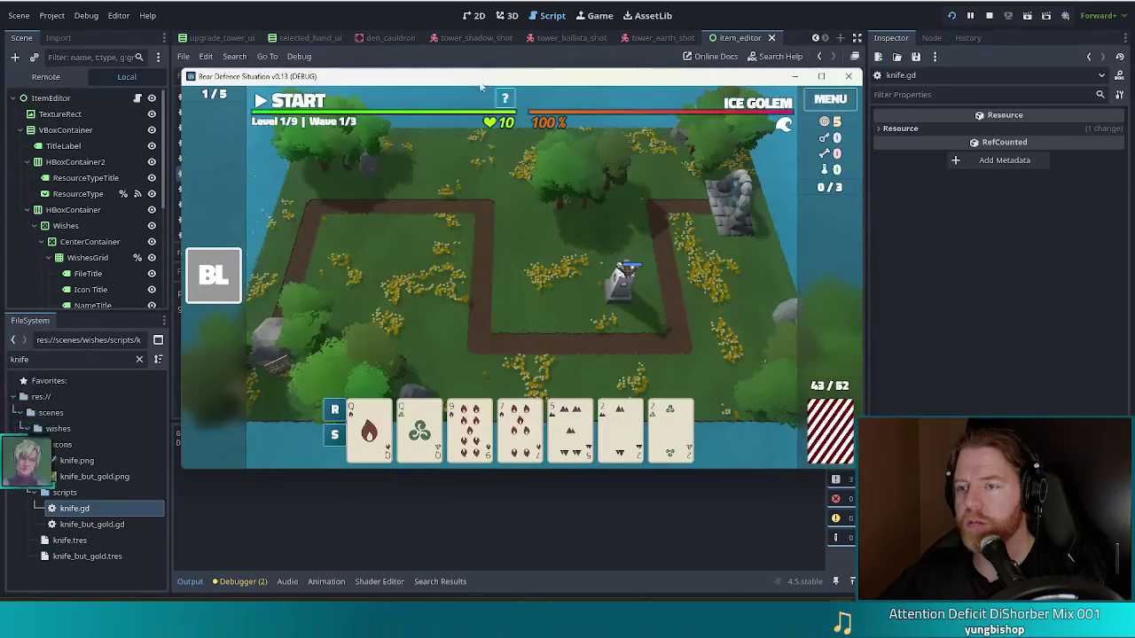
pyautogui.press('quoteleft')
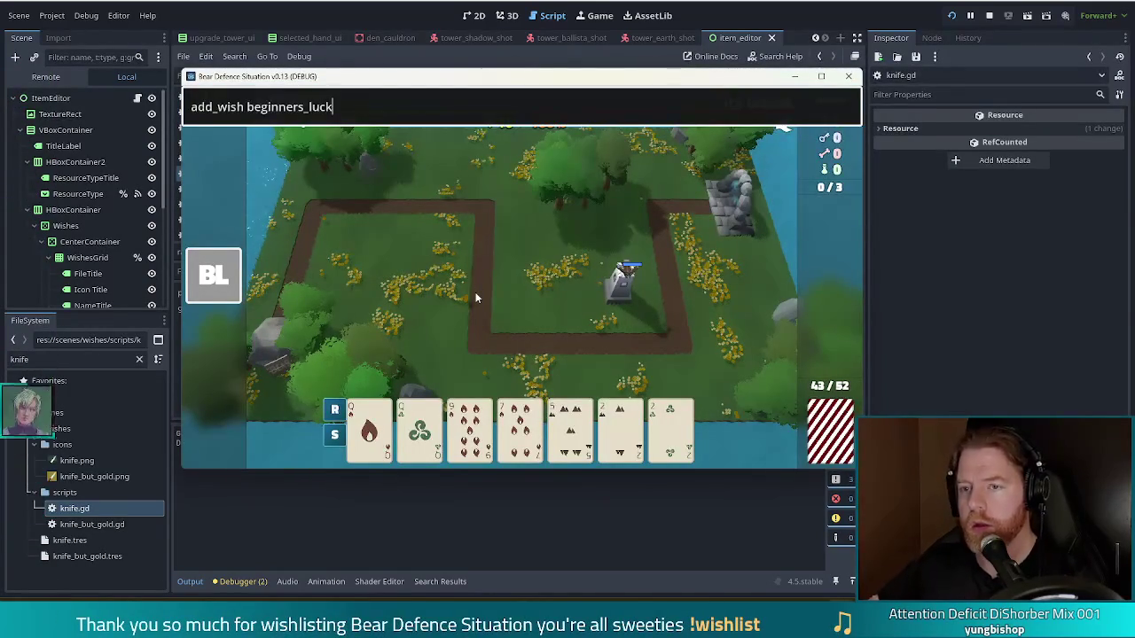
pyautogui.press('Tab')
pyautogui.write('ra')
pyautogui.press('Tab')
pyautogui.press('Return')
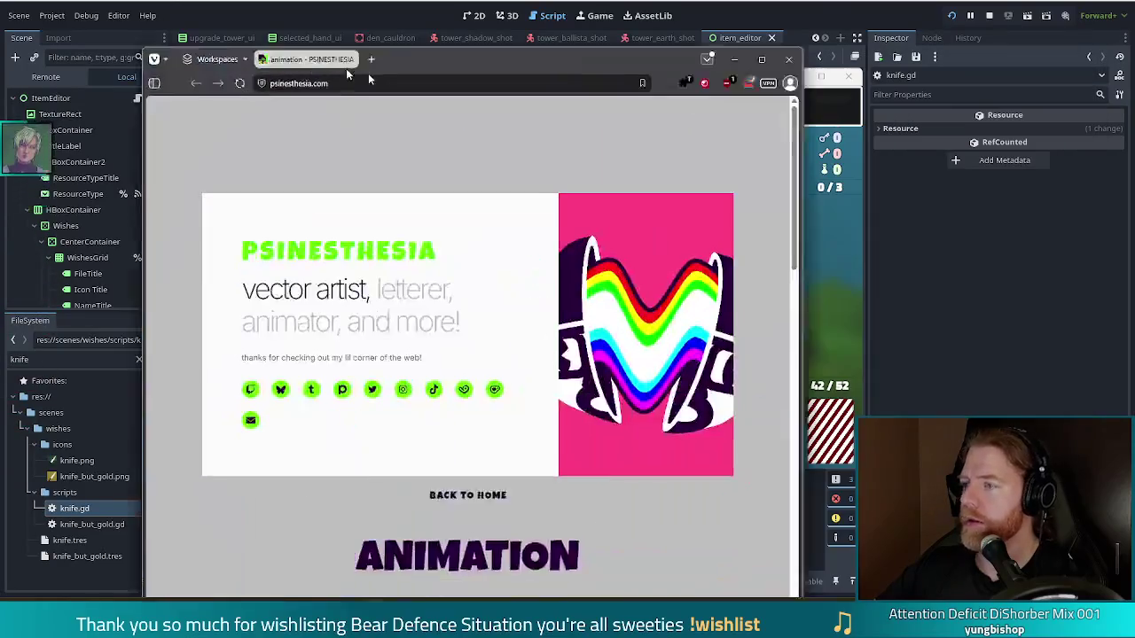
pyautogui.moveTo(452, 75); pyautogui.dragTo(400, 69)
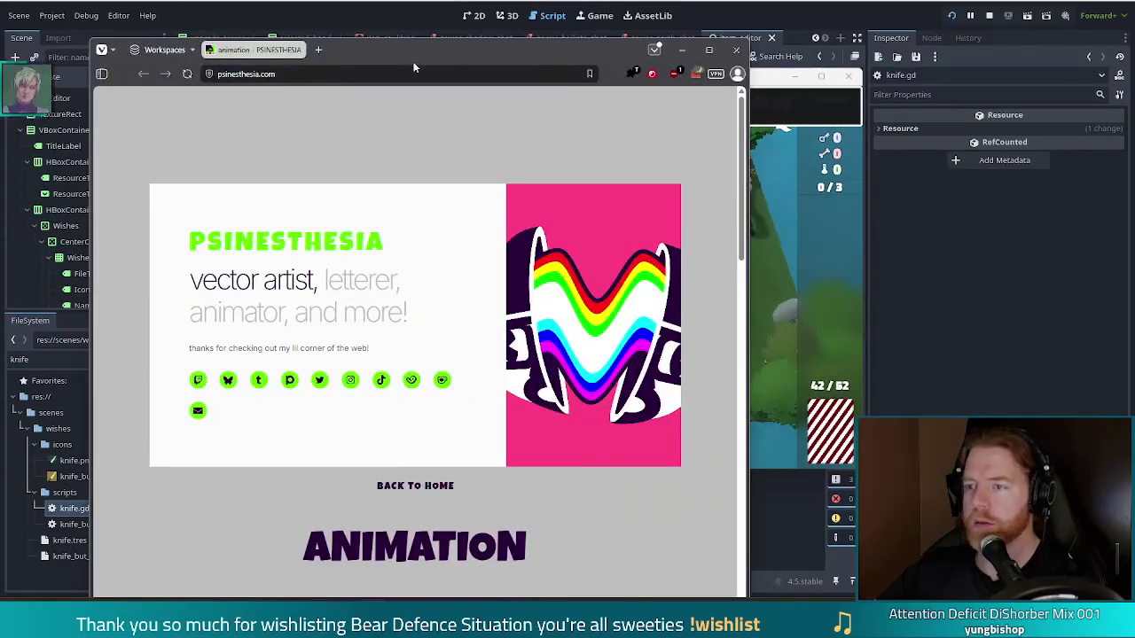
# Maximize the Psinesthesia site, browse its ARTFIGHT 2025 animation gallery, then close the browser
pyautogui.doubleClick(463, 47)
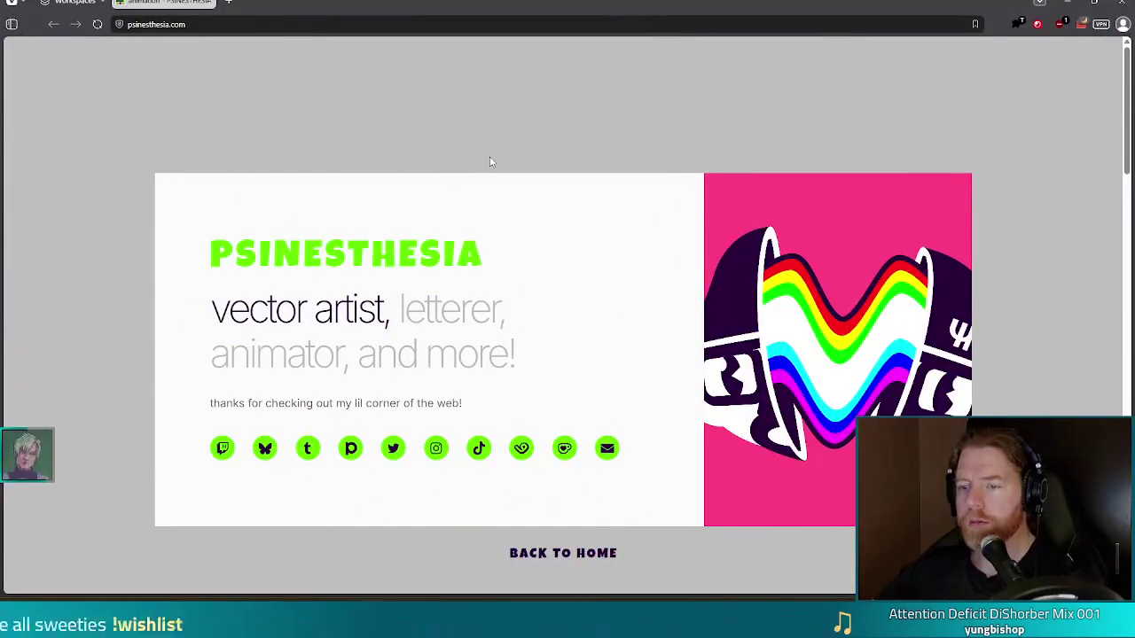
pyautogui.scroll(-5, 750, 184)
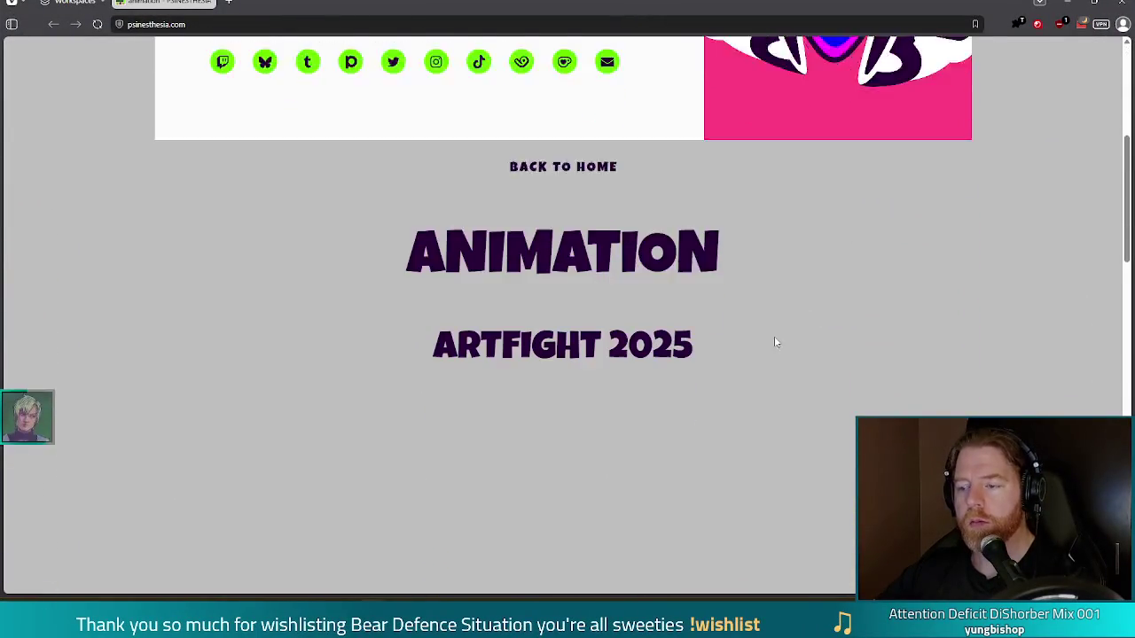
pyautogui.scroll(-2, 605, 300)
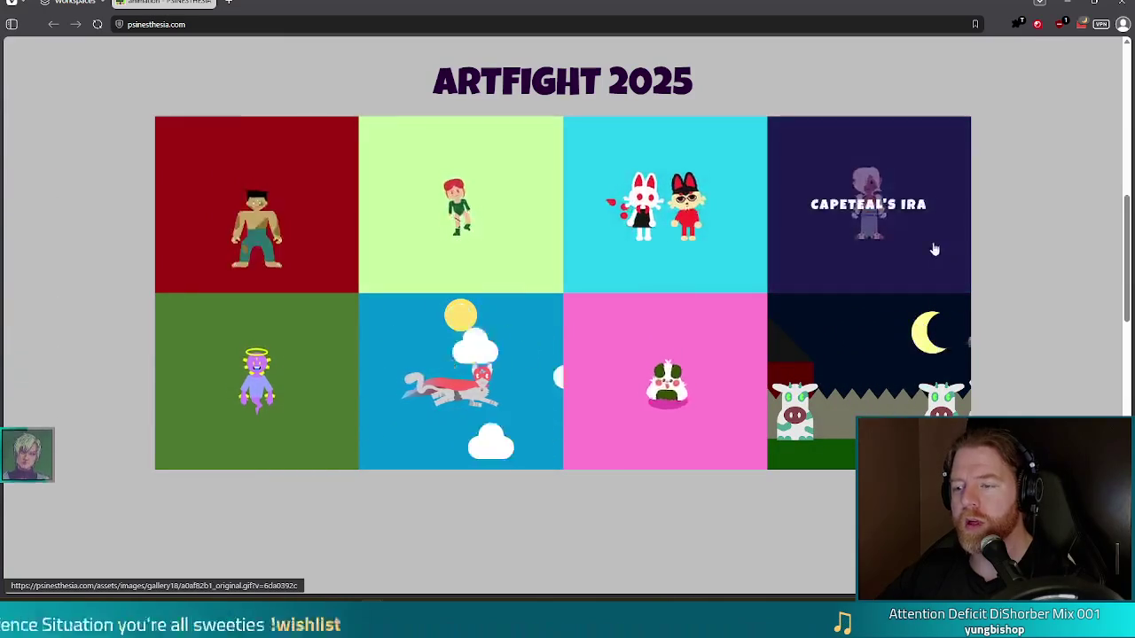
pyautogui.scroll(-1, 1013, 242)
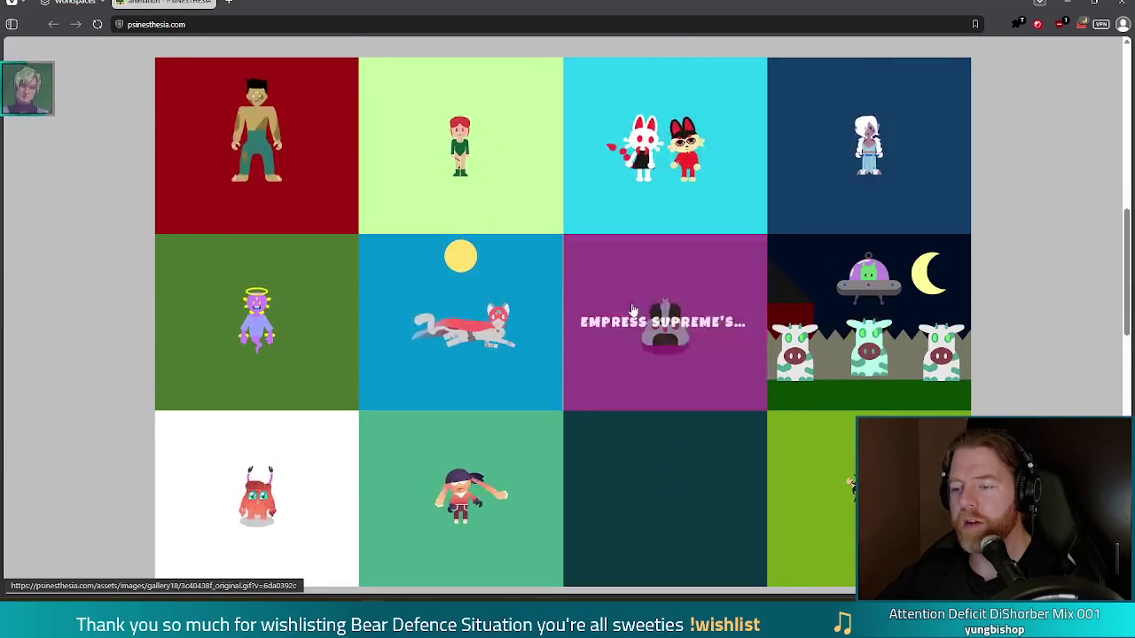
pyautogui.scroll(-2, 628, 299)
pyautogui.scroll(-5, 743, 302)
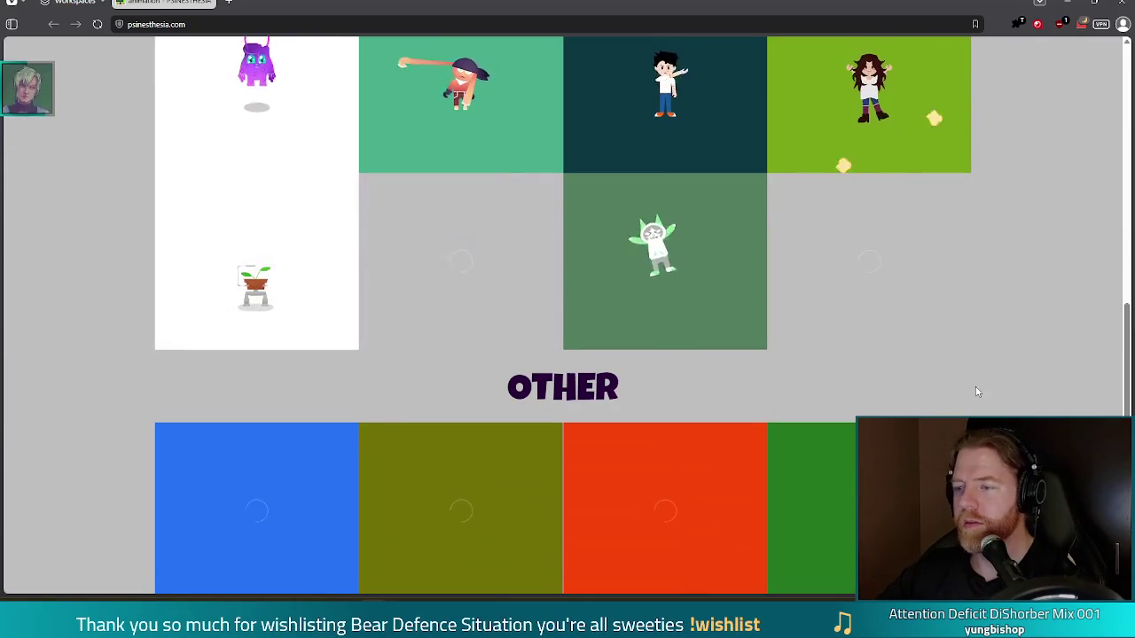
pyautogui.scroll(2, 1028, 399)
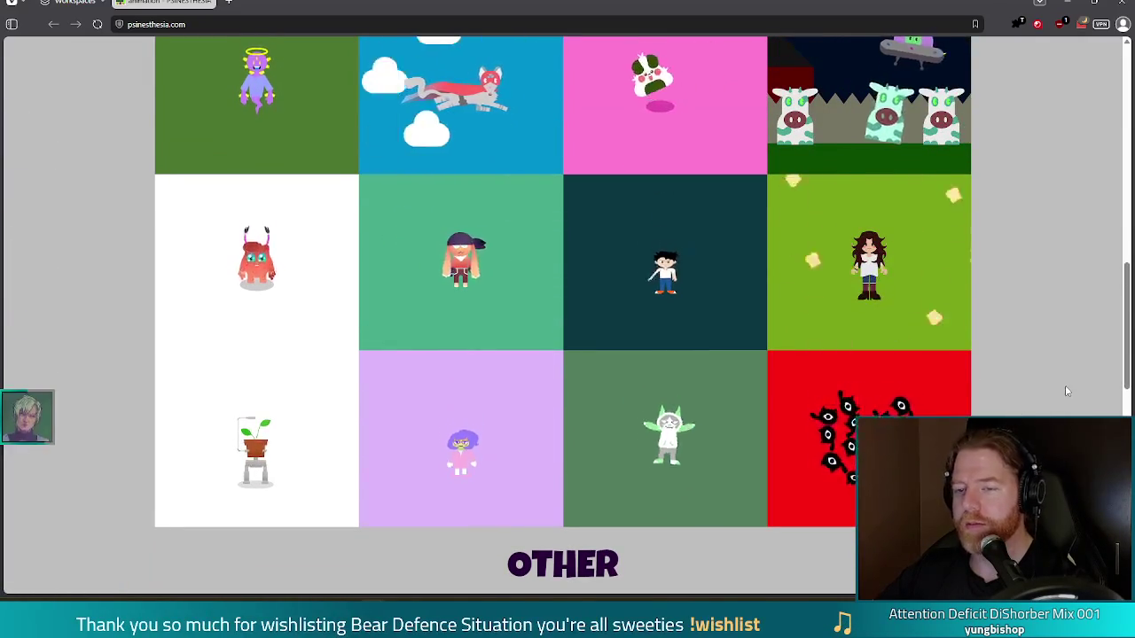
pyautogui.scroll(1, 1068, 387)
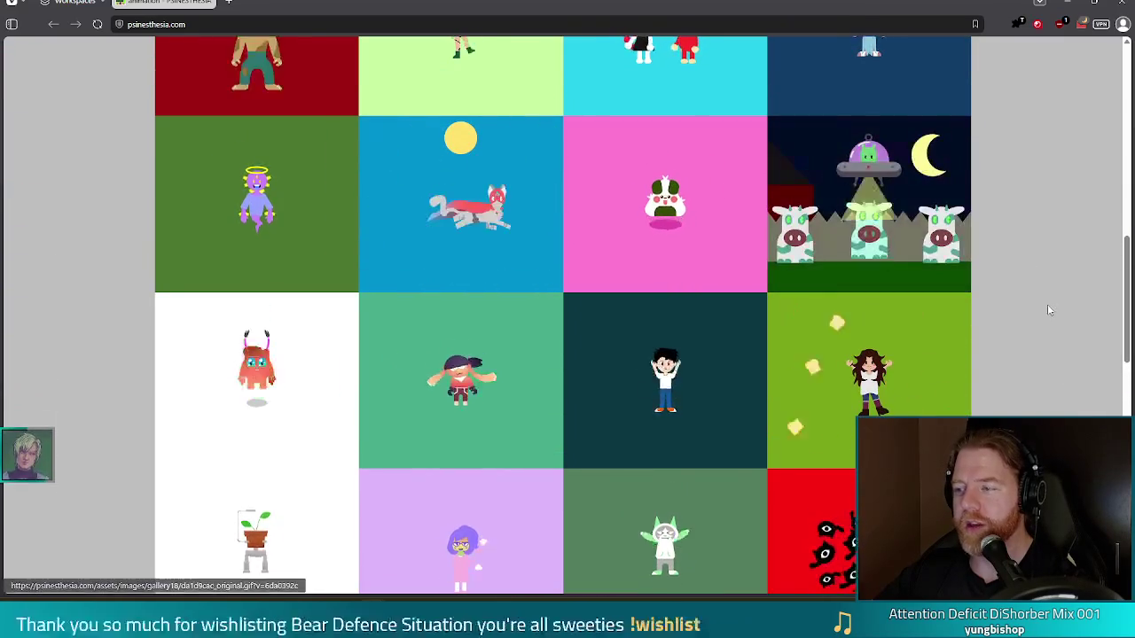
pyautogui.scroll(1, 1054, 317)
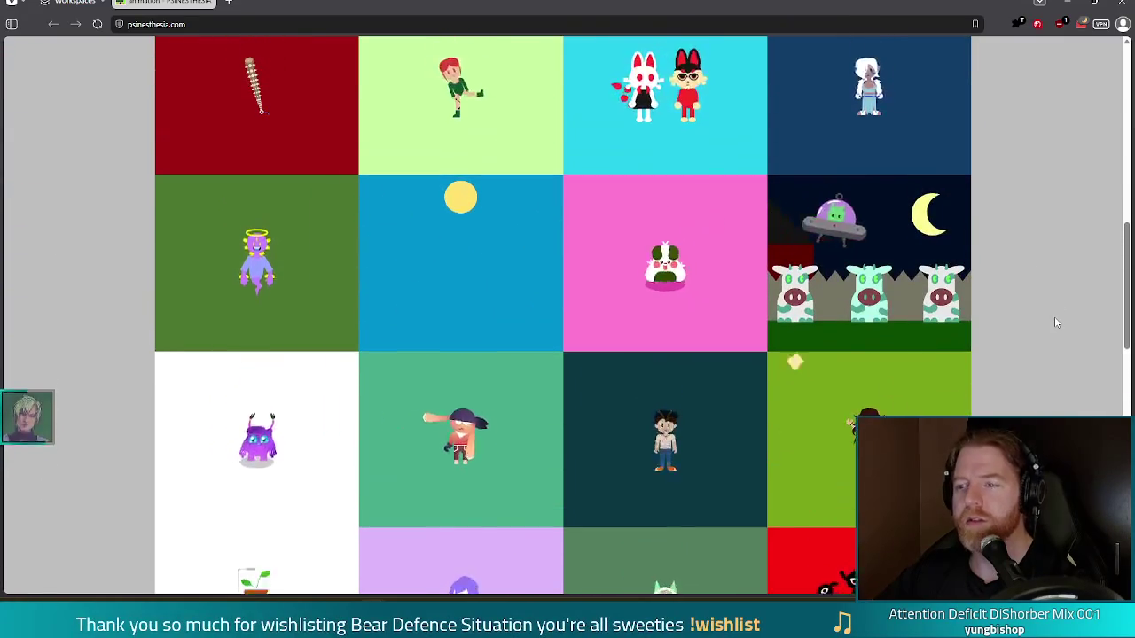
pyautogui.scroll(1, 1054, 323)
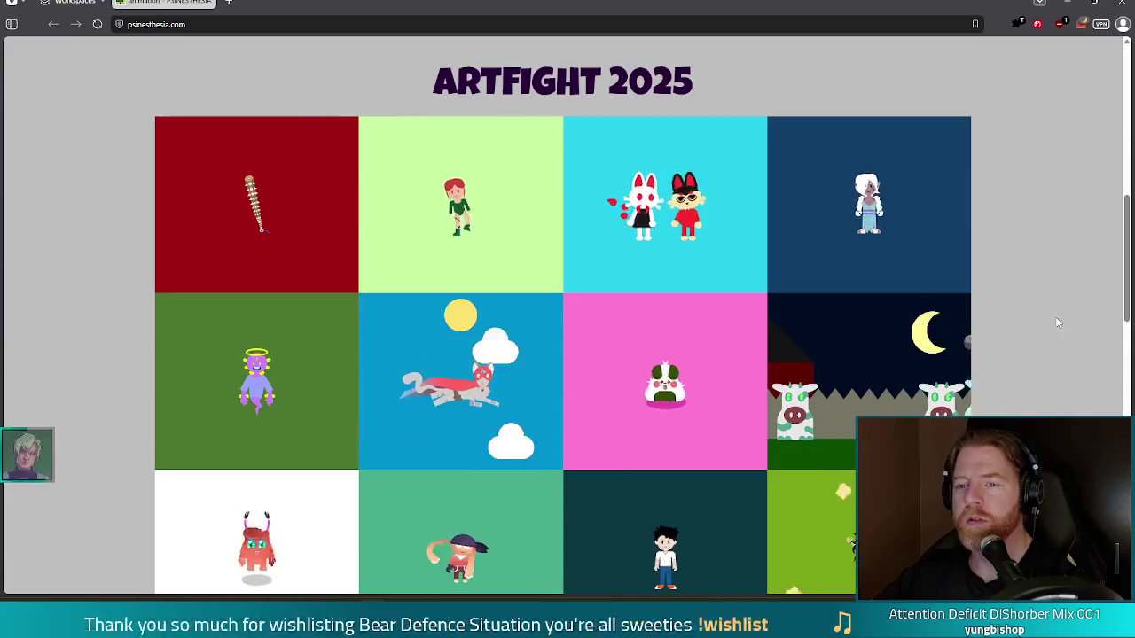
pyautogui.scroll(-2, 1056, 323)
pyautogui.scroll(-3, 1059, 319)
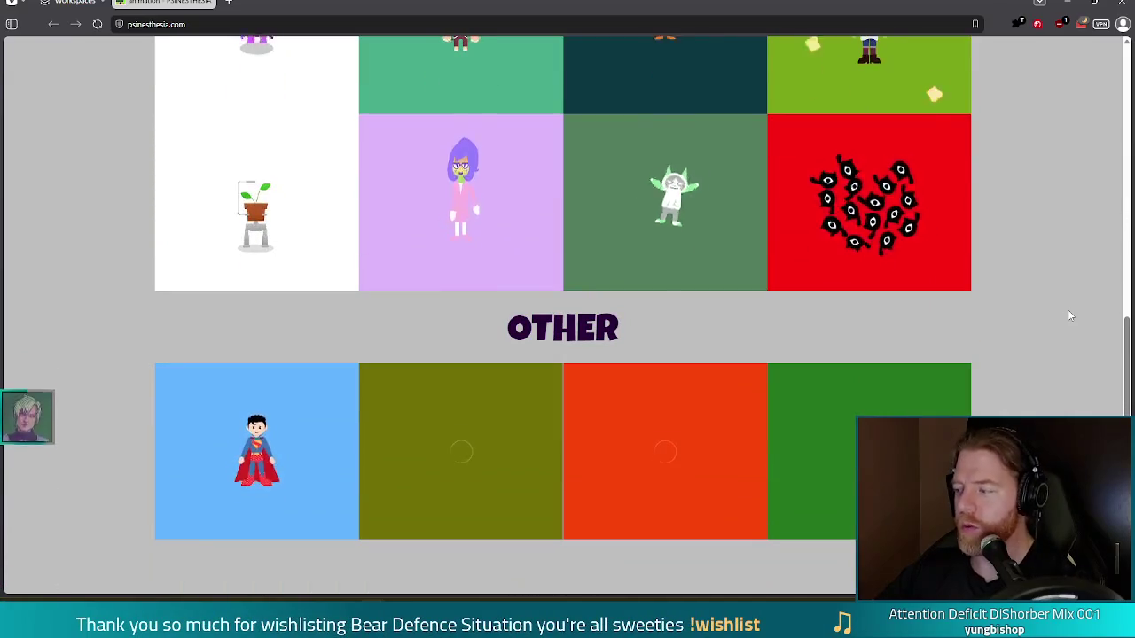
pyautogui.scroll(-1, 1070, 312)
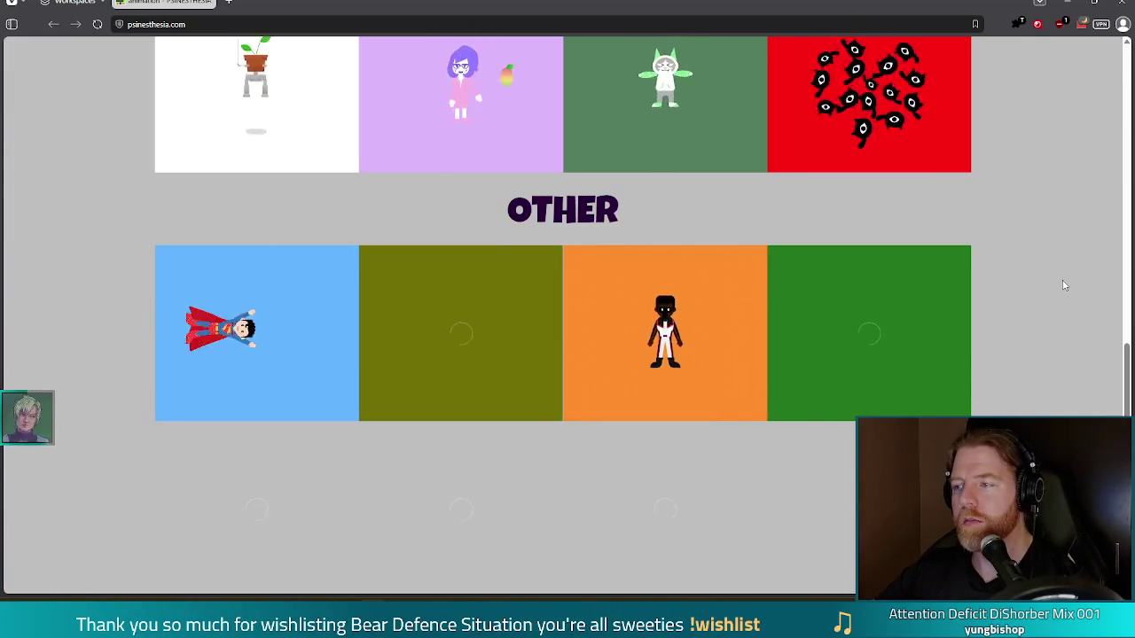
pyautogui.scroll(5, 1061, 279)
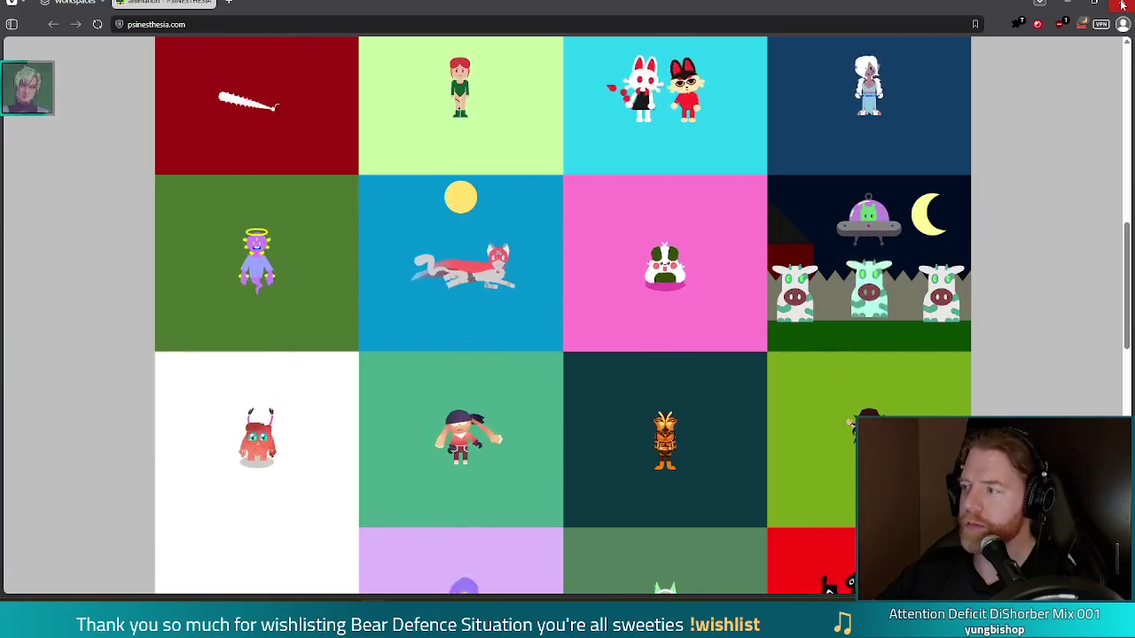
pyautogui.click(1122, 5)
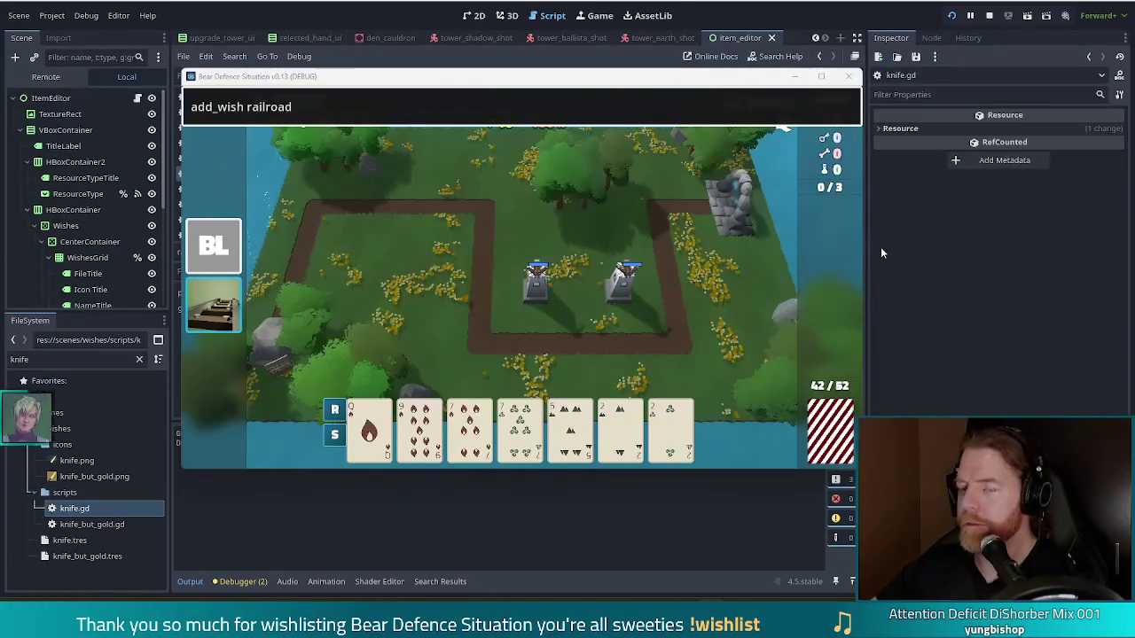
# Discard the Railroad wish, re-add it with add_wish railroad, and close the console
pyautogui.click(213, 306)
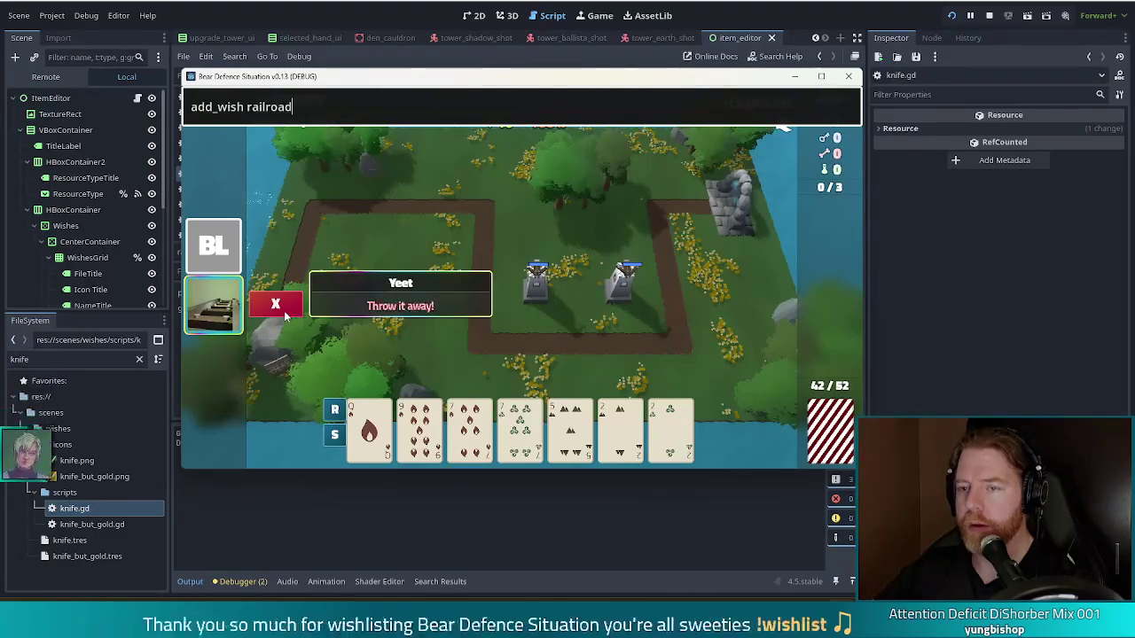
pyautogui.click(283, 310)
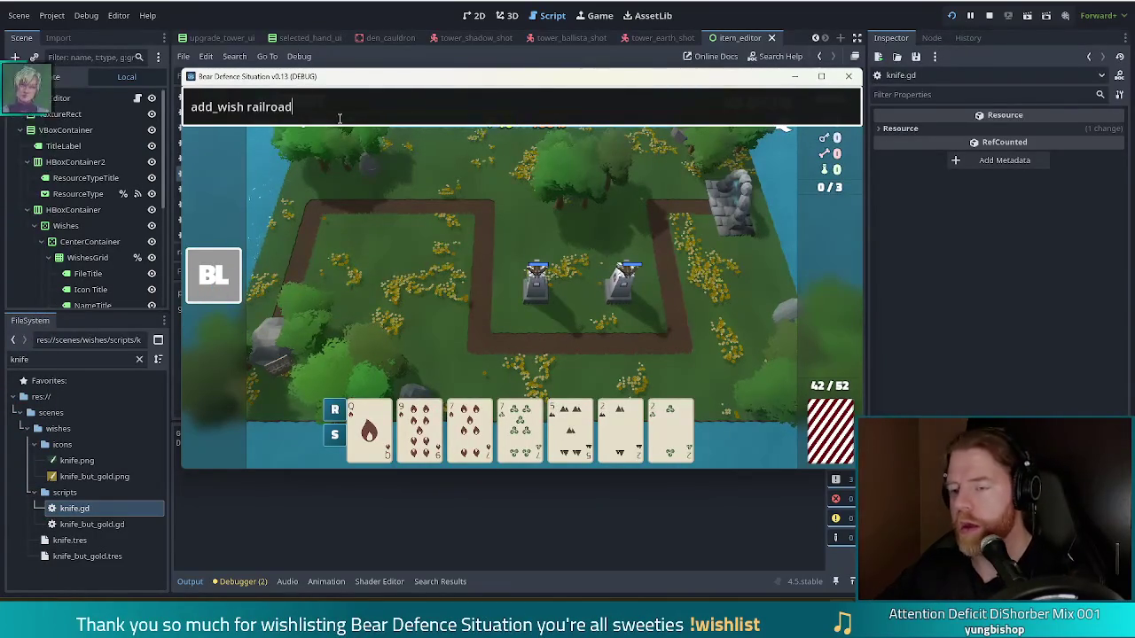
pyautogui.press('Return')
pyautogui.moveTo(235, 323)
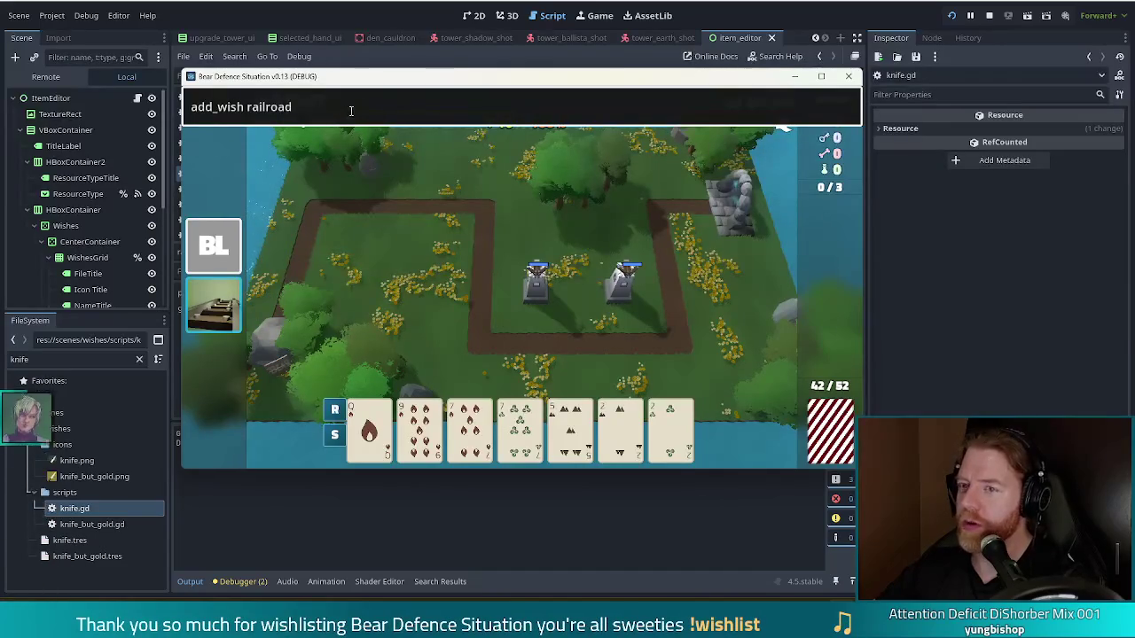
pyautogui.press('Return')
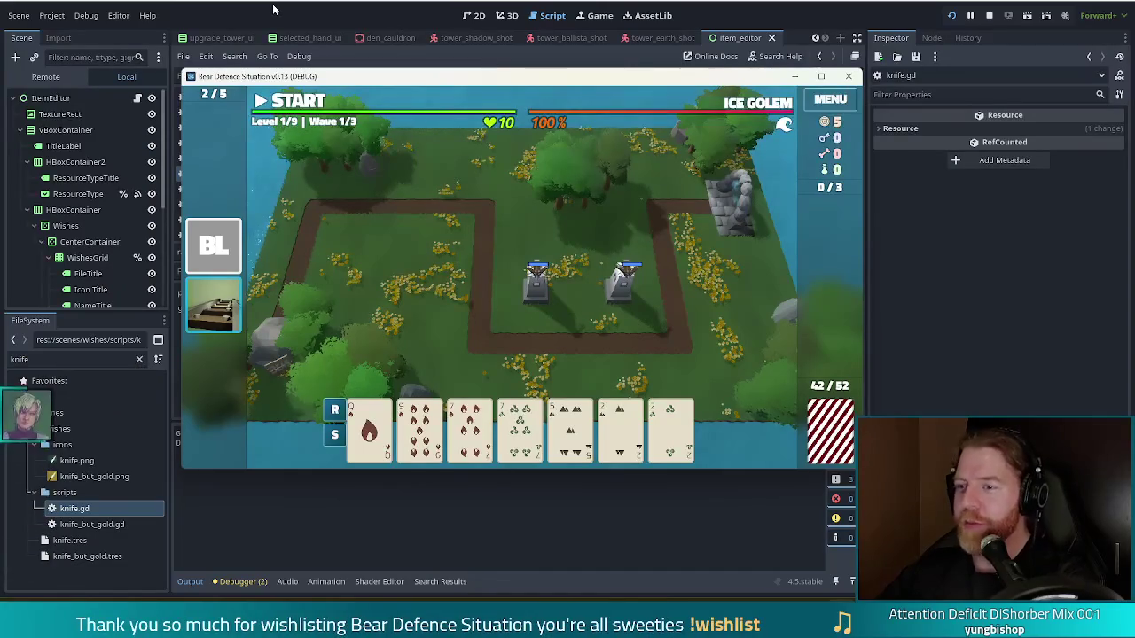
# Open beginners_luck.gd and make room below its variable declarations
pyautogui.click(283, 7)
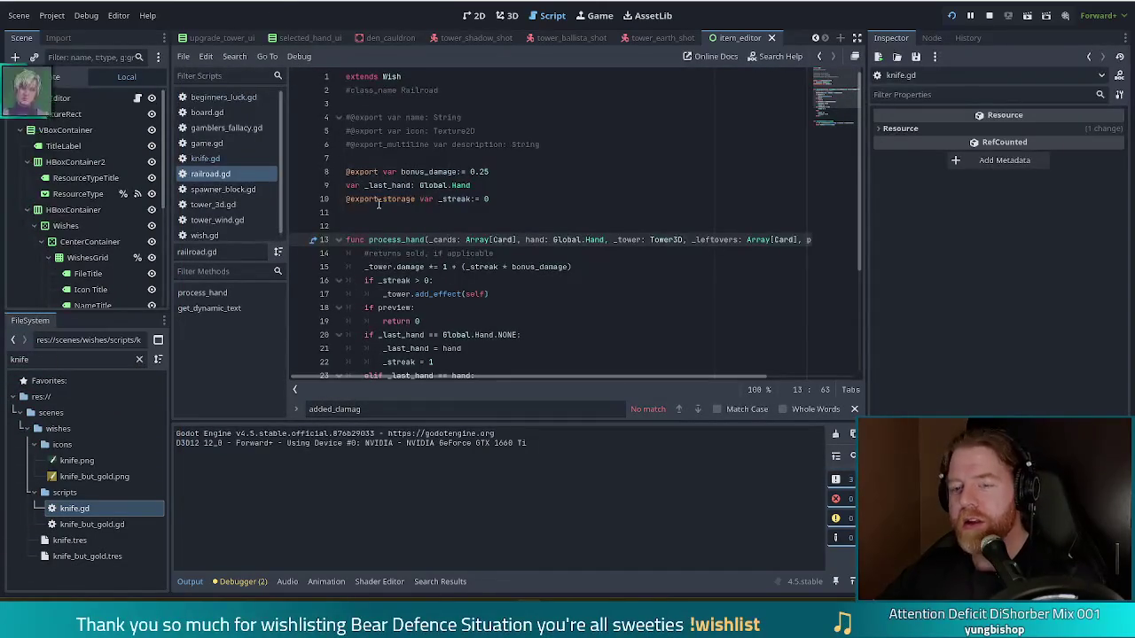
pyautogui.click(225, 98)
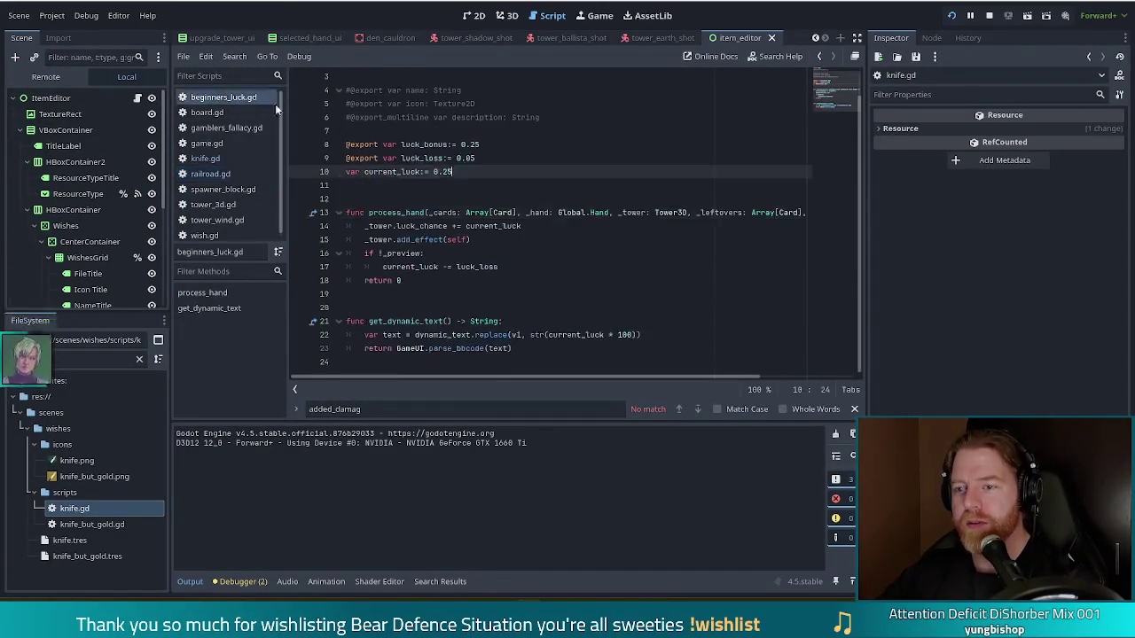
pyautogui.click(513, 184)
pyautogui.press('Return')
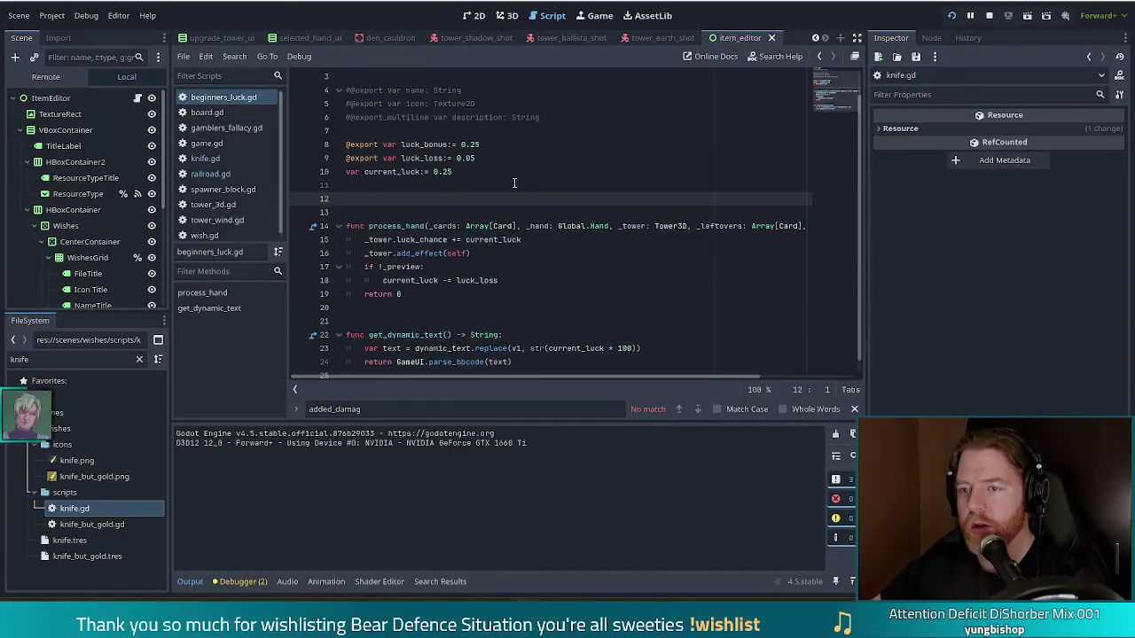
pyautogui.press('Return')
# Write func _init() -> void: with current_luck = luck_bonus
pyautogui.press('Return')
pyautogui.write('func')
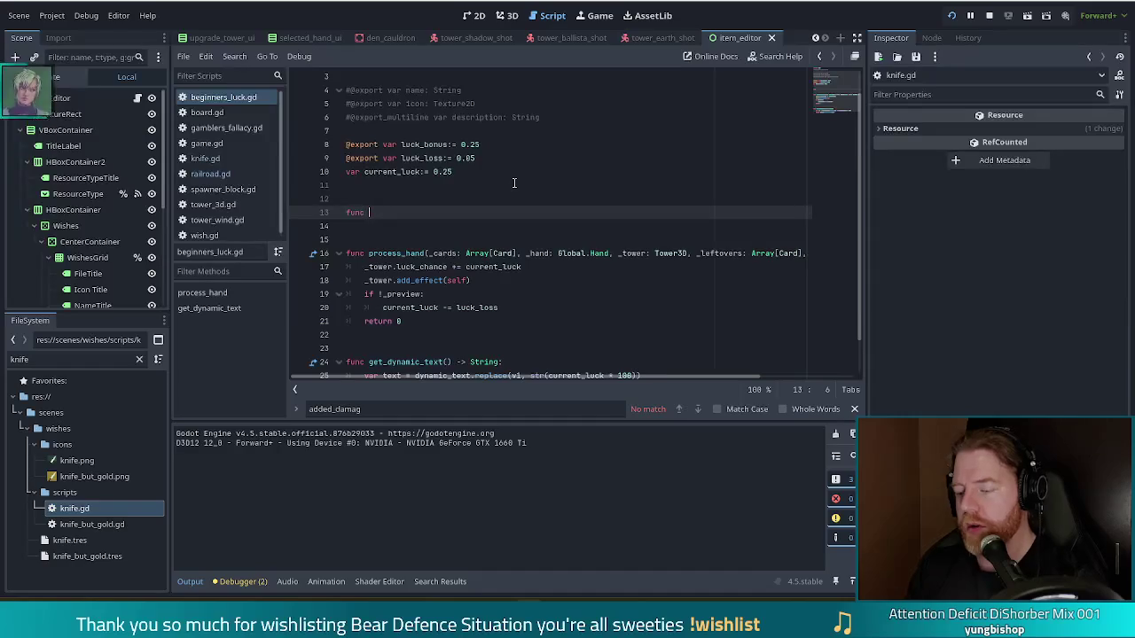
pyautogui.press('Return')
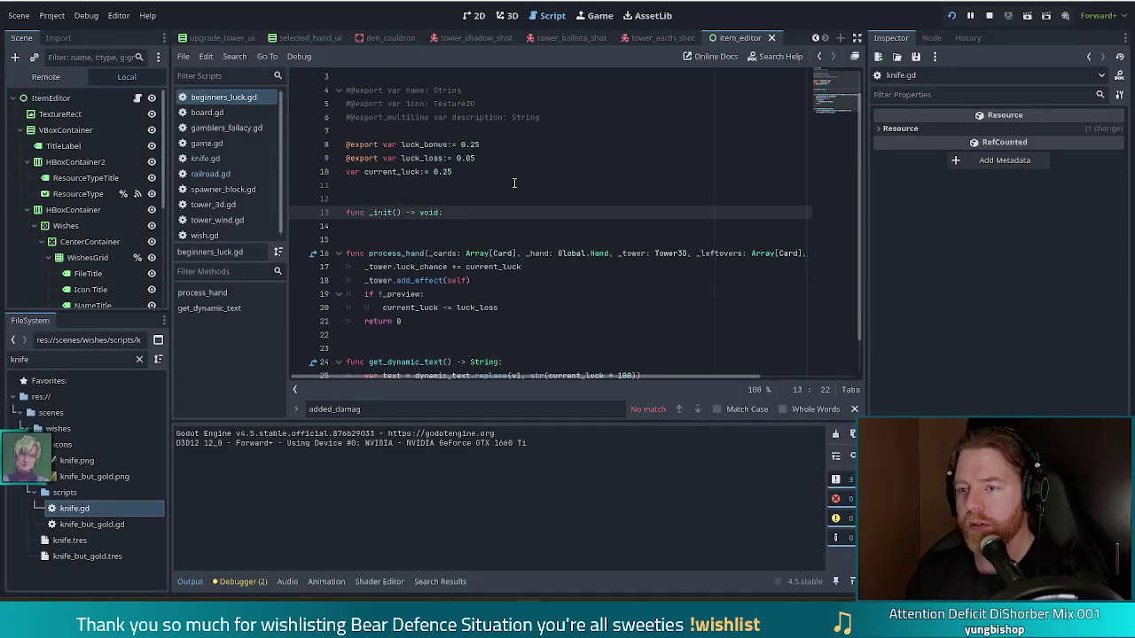
pyautogui.press('Return')
pyautogui.write('curre')
pyautogui.press('Return')
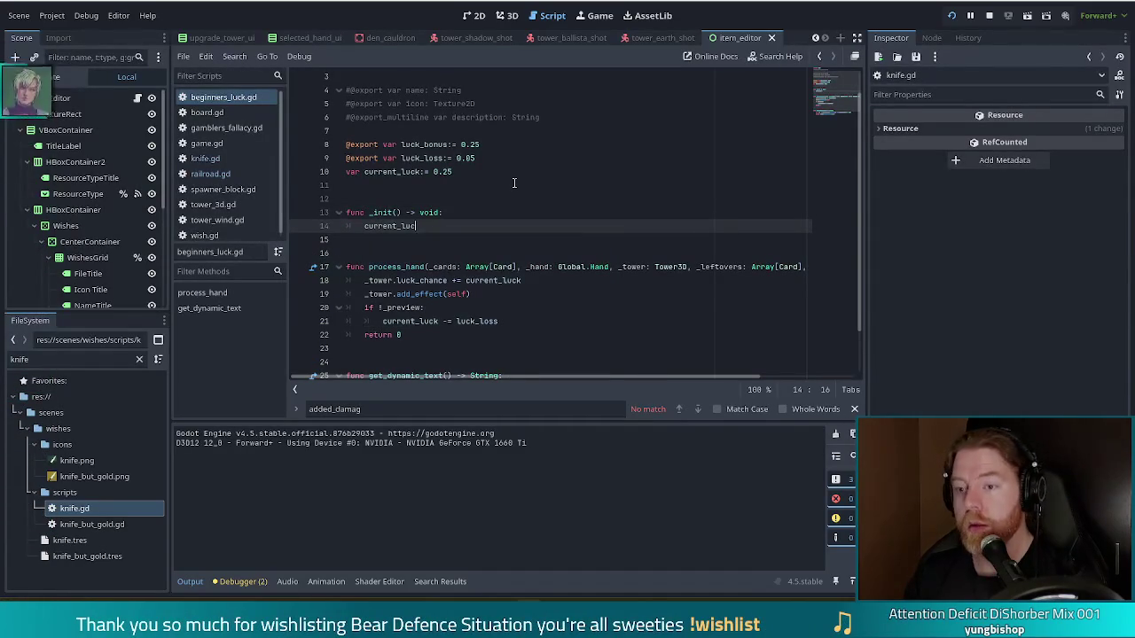
pyautogui.write('k = luck')
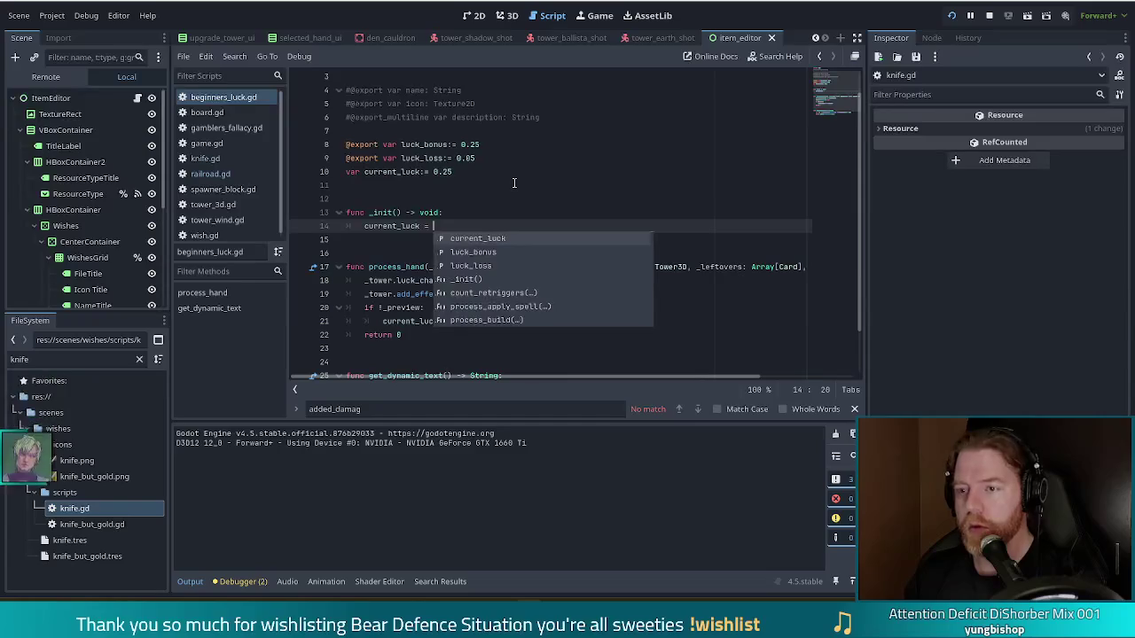
pyautogui.press('Return')
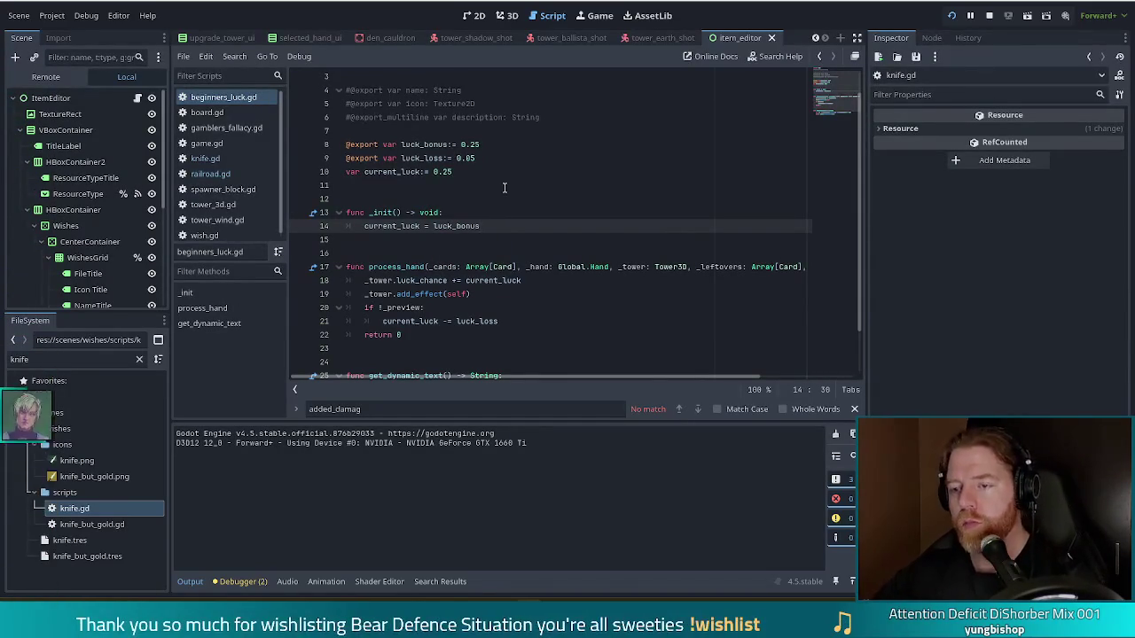
pyautogui.scroll(-2, 508, 191)
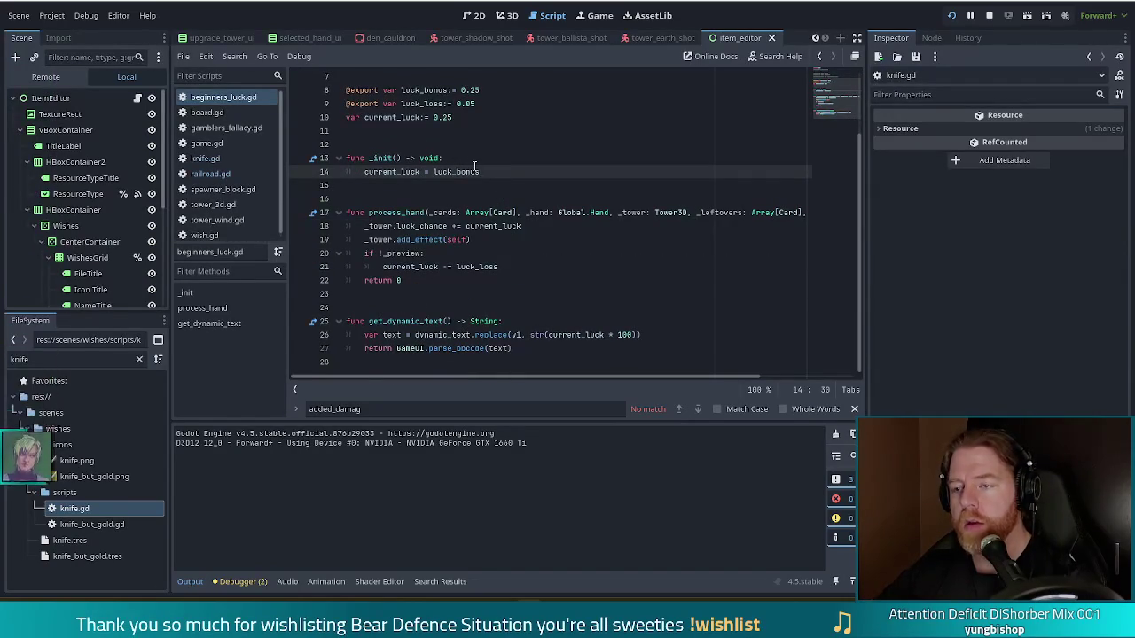
pyautogui.moveTo(475, 167)
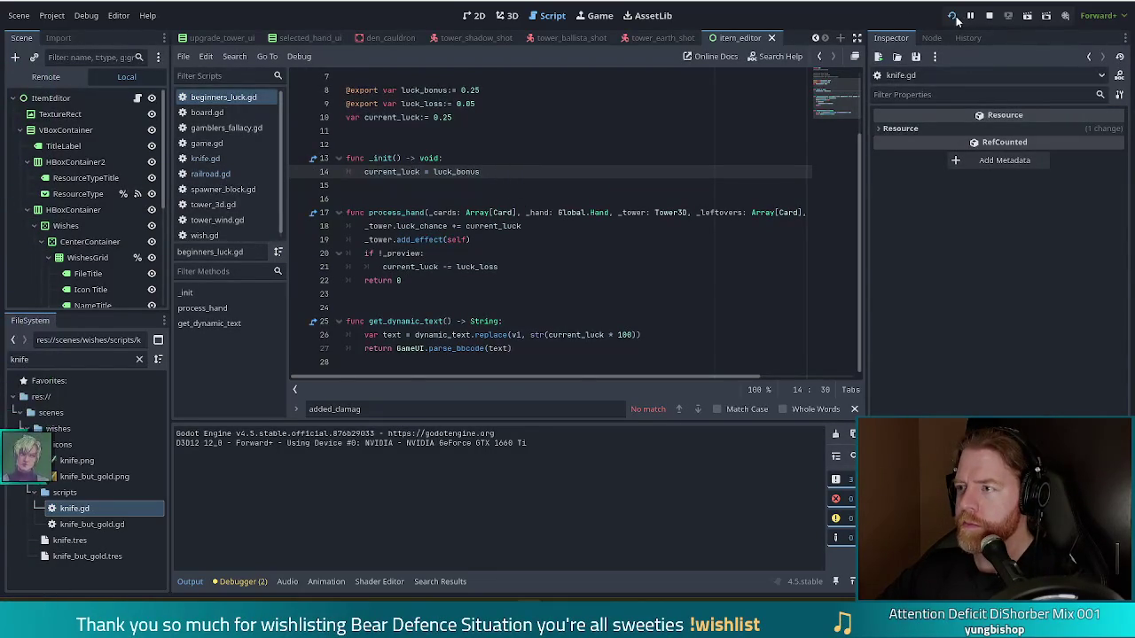
# Reload the running game and add the wish with add_wish beginners_luck
pyautogui.click(953, 16)
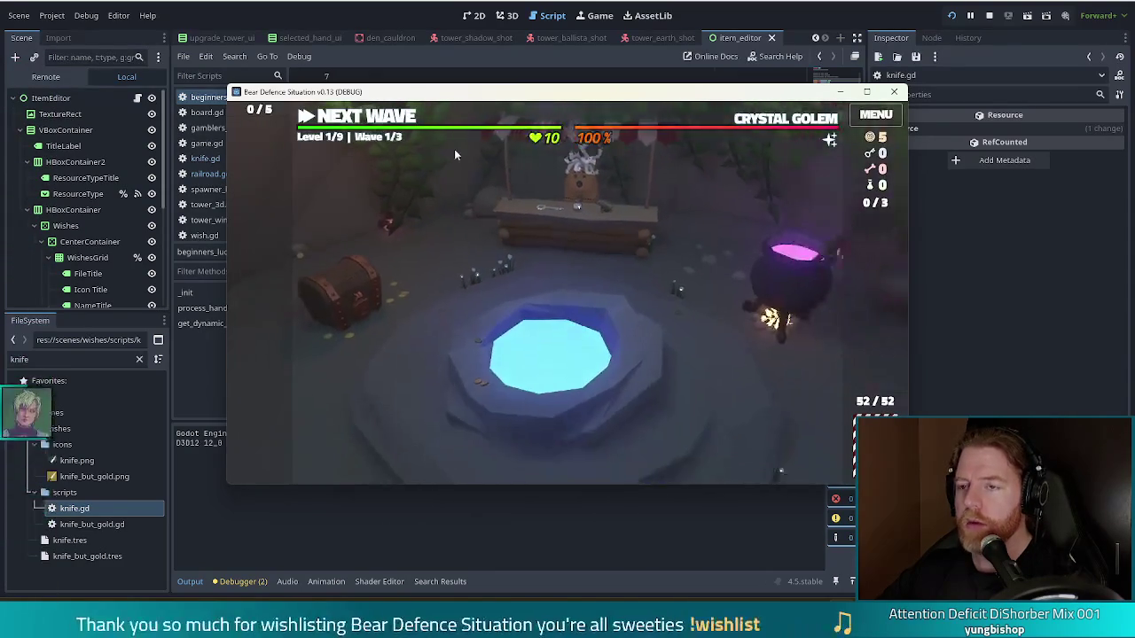
pyautogui.press('quoteleft')
pyautogui.write('add_wish ')
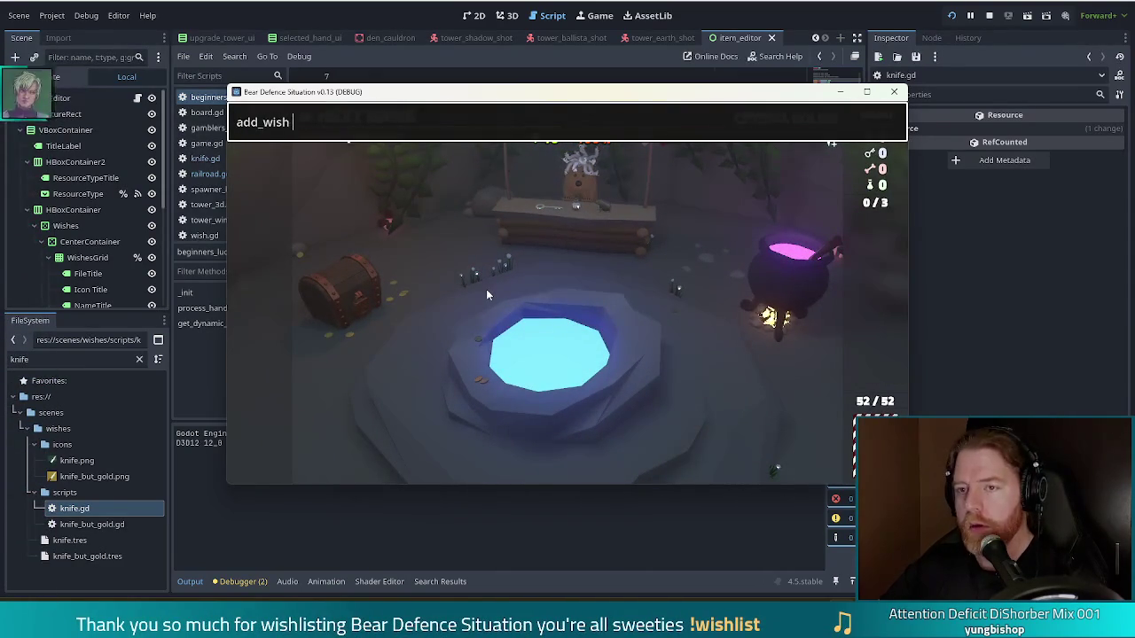
pyautogui.write('beginners')
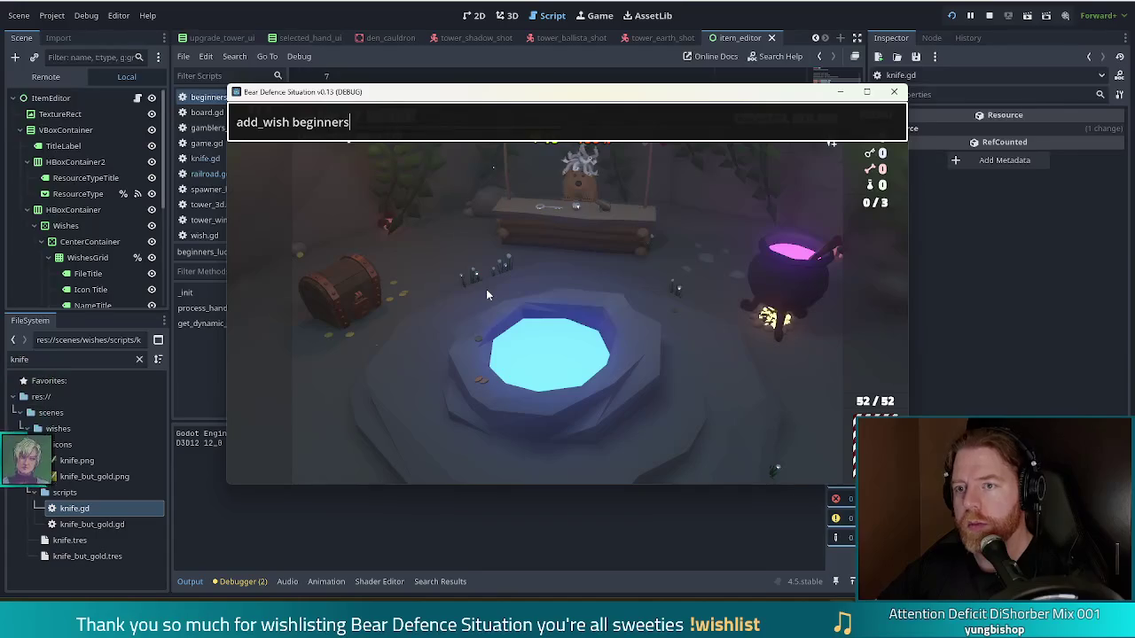
pyautogui.write('_luck')
pyautogui.press('Return')
pyautogui.press('quoteleft')
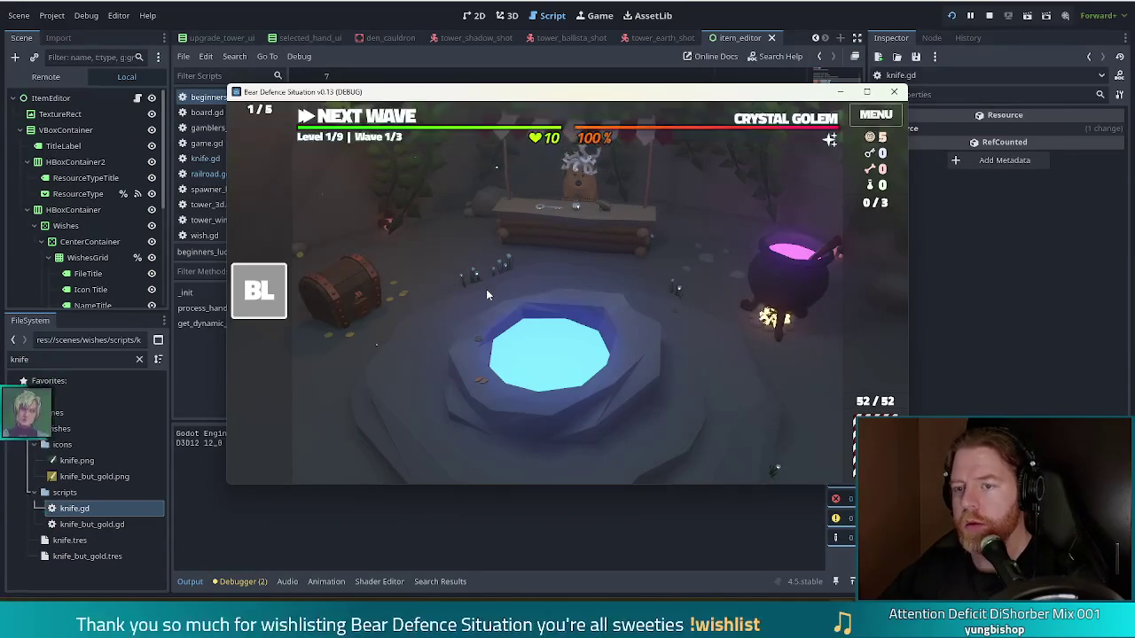
# Build and place a Ballista tower, then trigger Beginner's Luck on it
pyautogui.moveTo(243, 286)
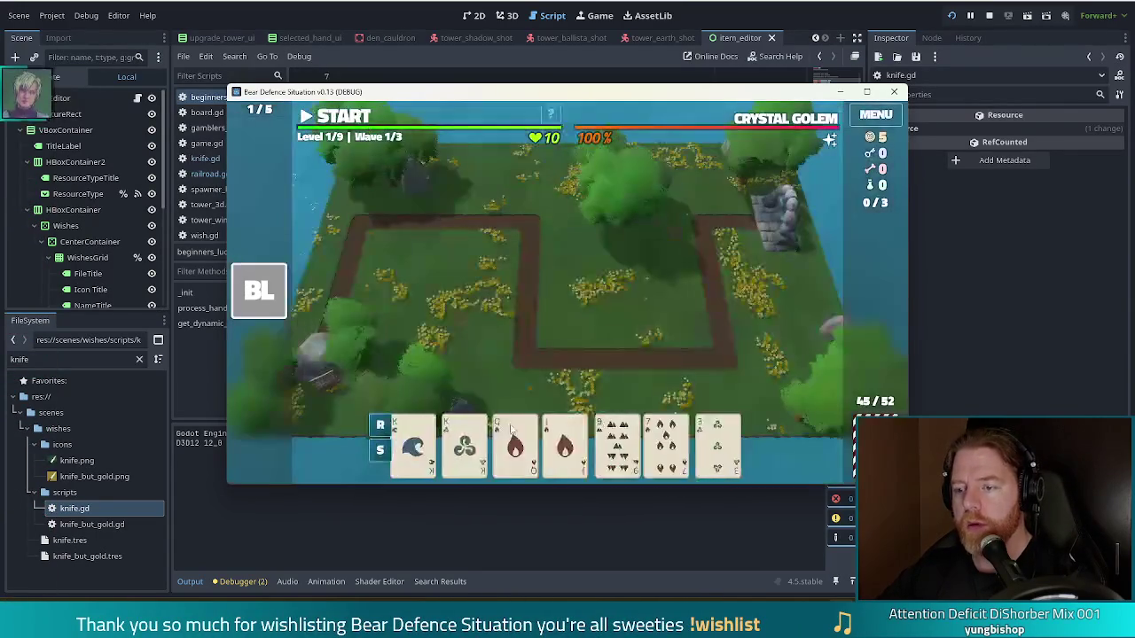
pyautogui.click(515, 443)
pyautogui.click(526, 379)
pyautogui.click(678, 315)
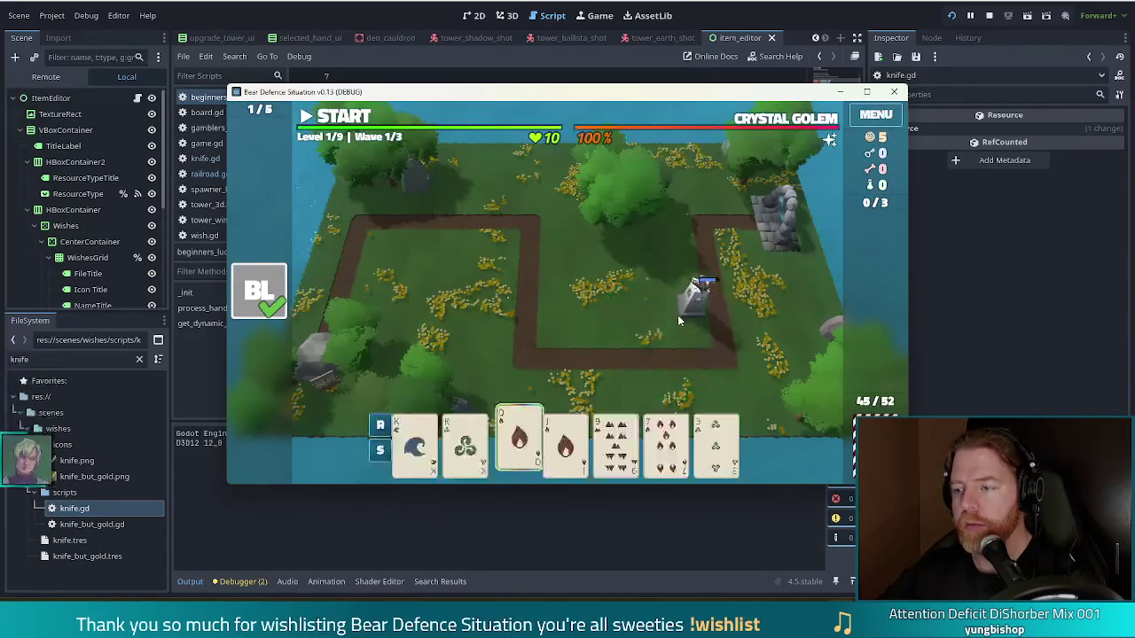
pyautogui.click(271, 295)
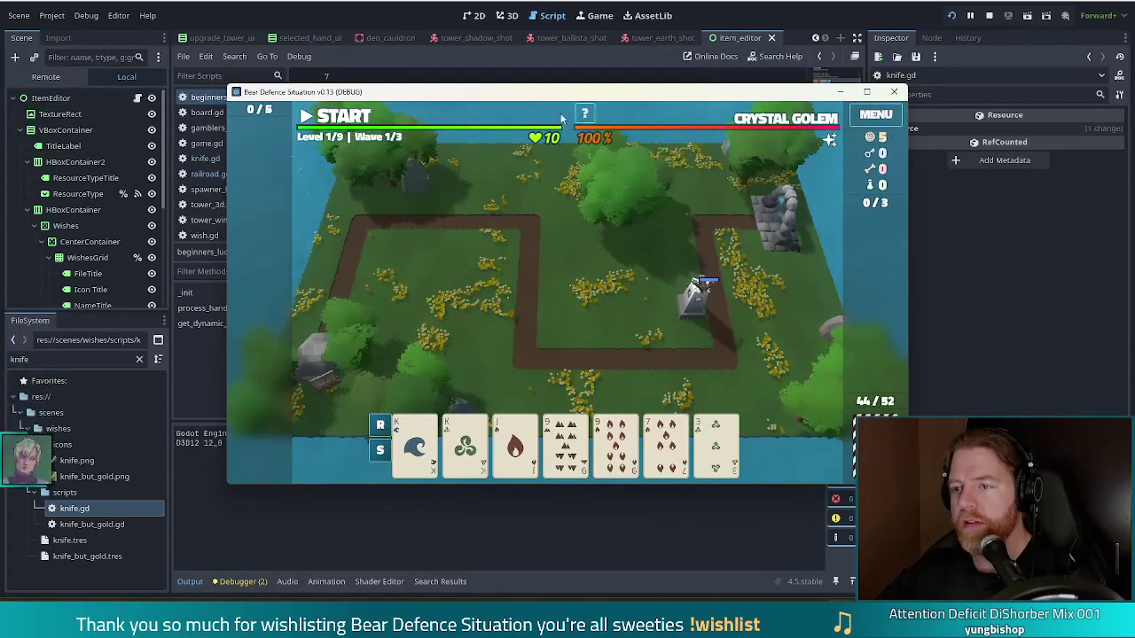
# Re-add Beginner's Luck from the console history and stop the game
pyautogui.press('quoteleft')
pyautogui.press('Up')
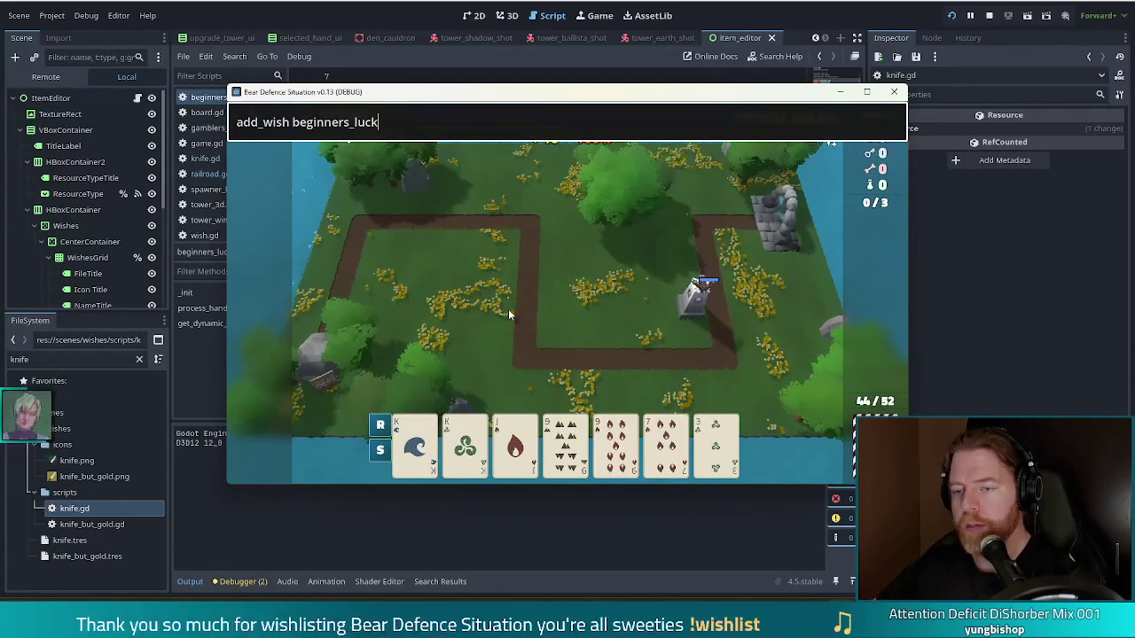
pyautogui.press('Return')
pyautogui.press('quoteleft')
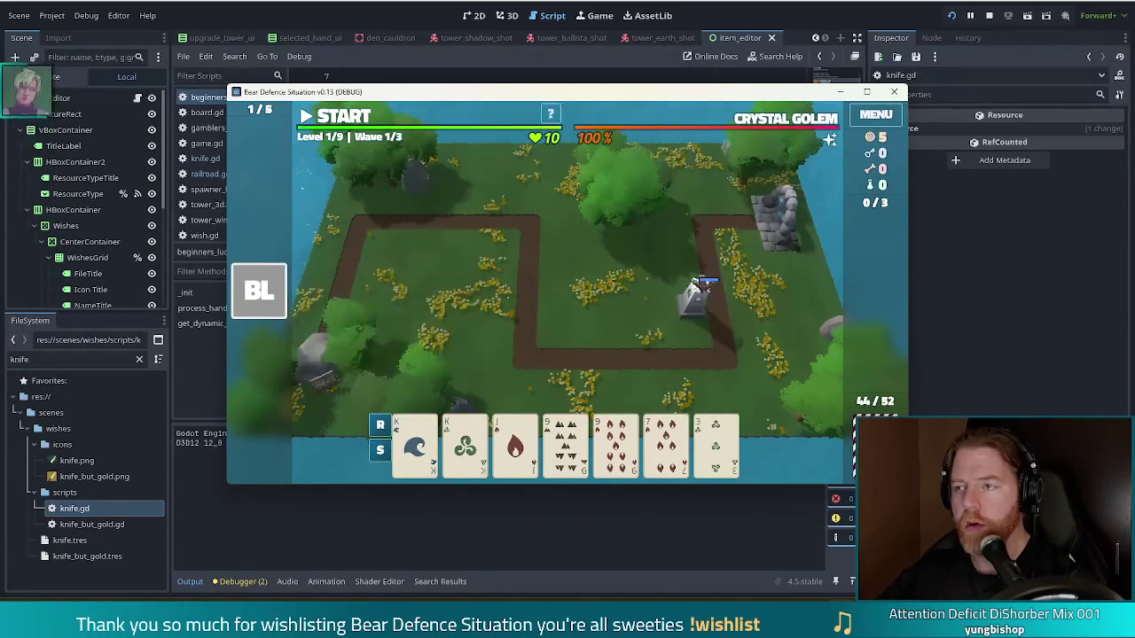
pyautogui.press('F8')
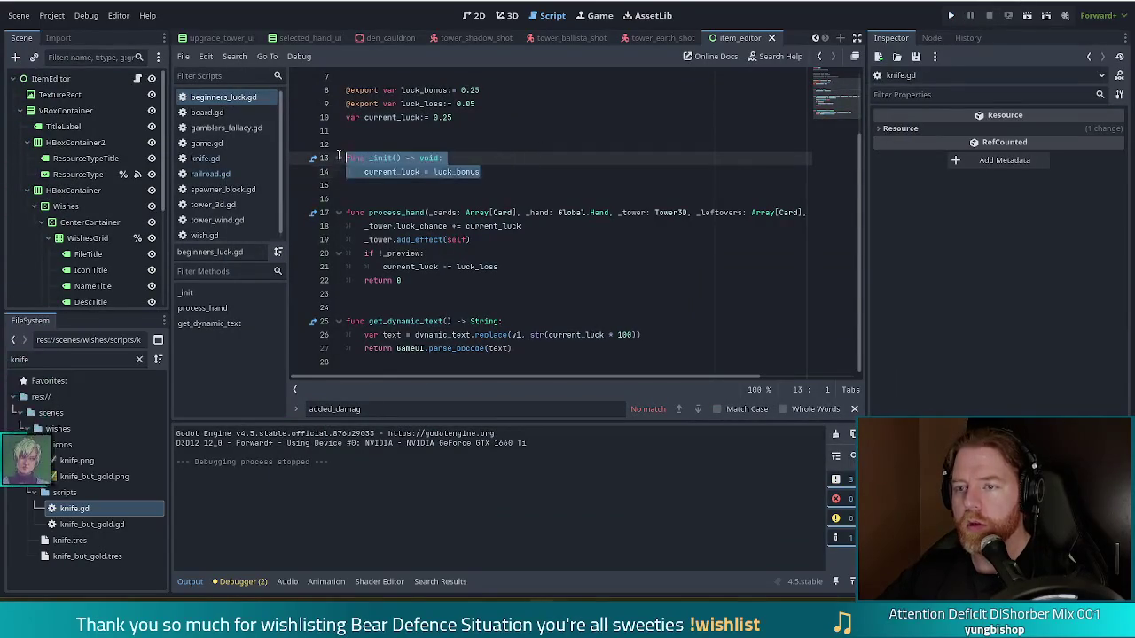
# Replace _init with process_equip() -> int that sets current_luck = luck_bonus
pyautogui.write('func ')
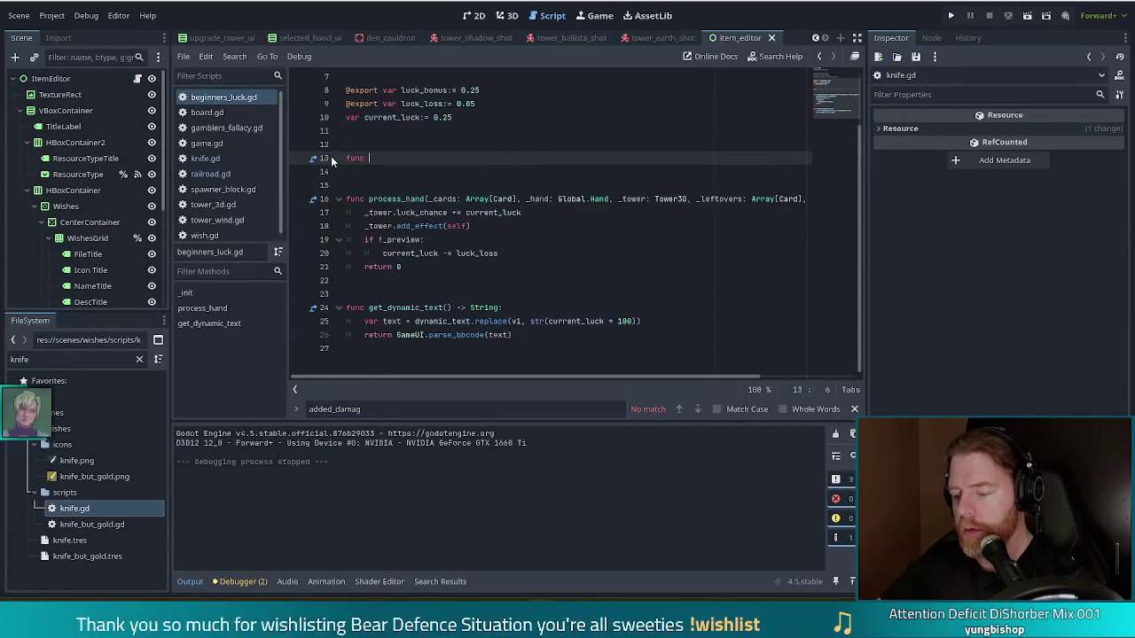
pyautogui.write('_process_')
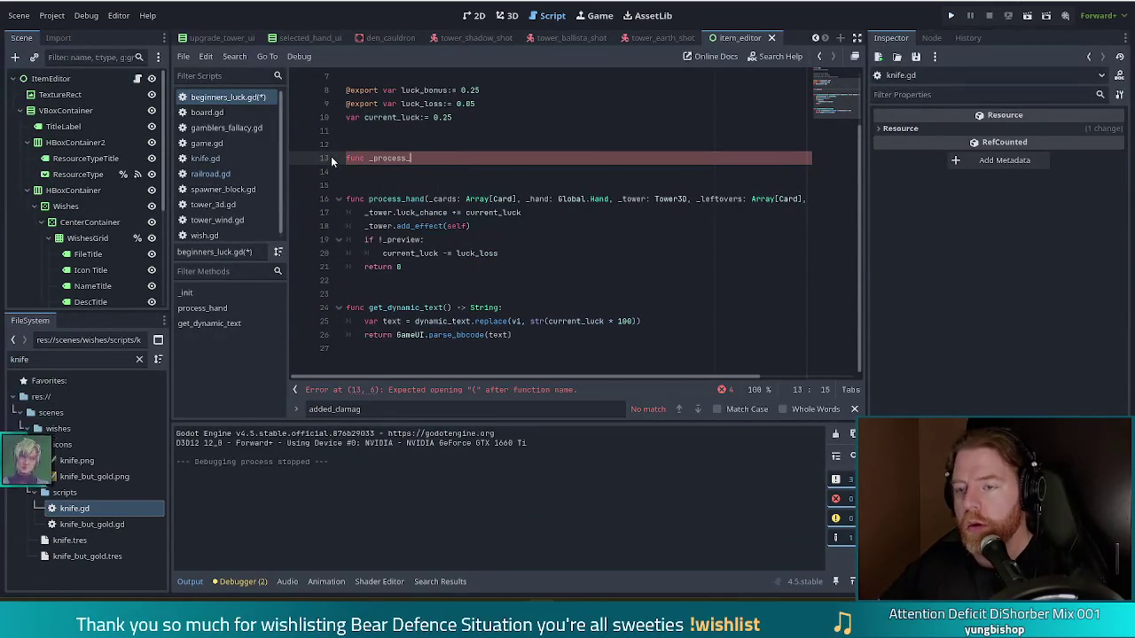
pyautogui.press('BackSpace')
pyautogui.press('BackSpace')
pyautogui.press('BackSpace')
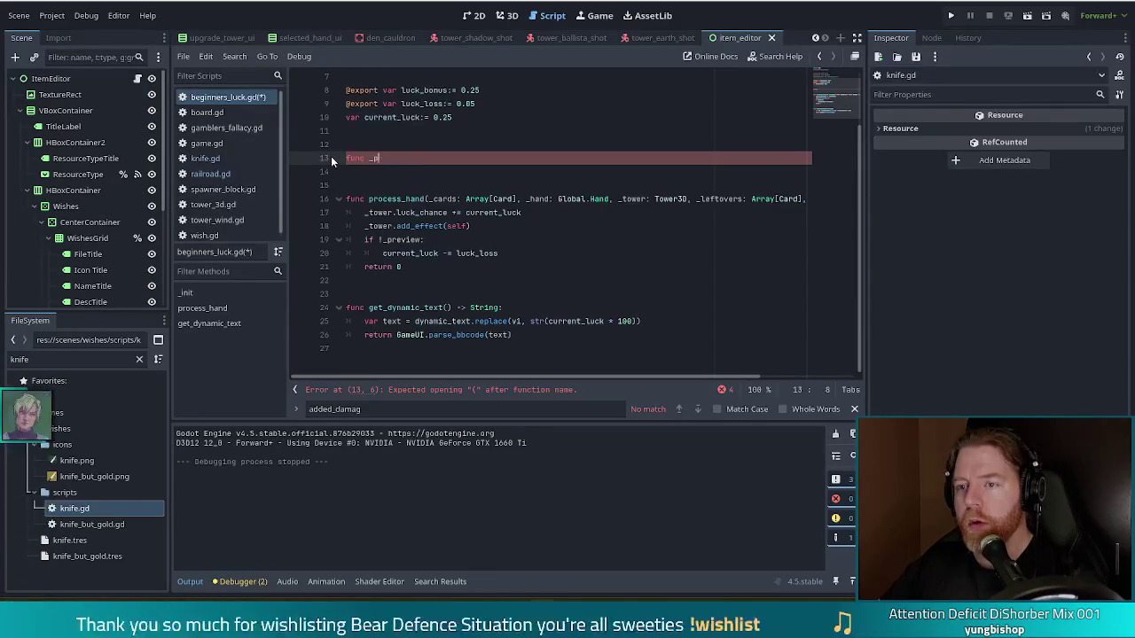
pyautogui.write('proce')
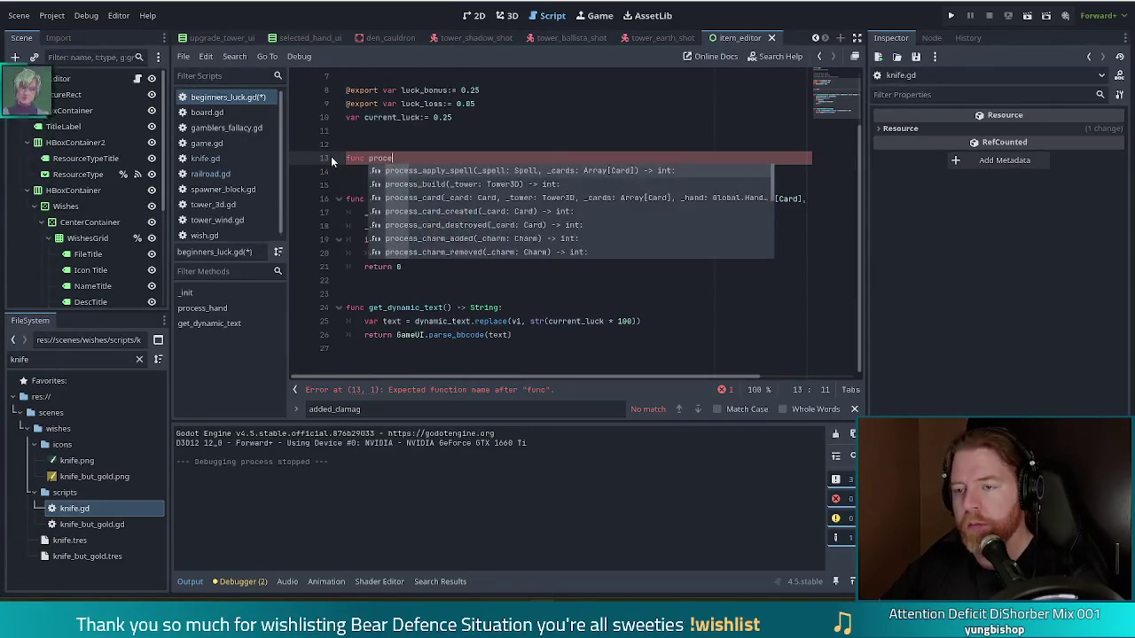
pyautogui.write('ss_wquip() -> int:')
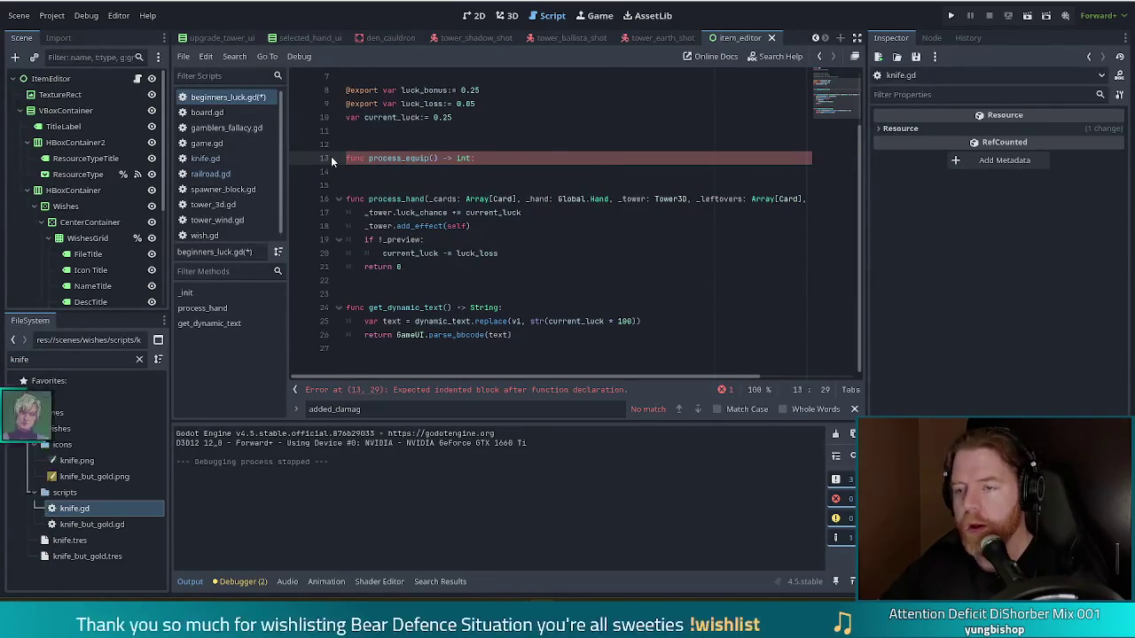
pyautogui.press('Return')
pyautogui.write('curr')
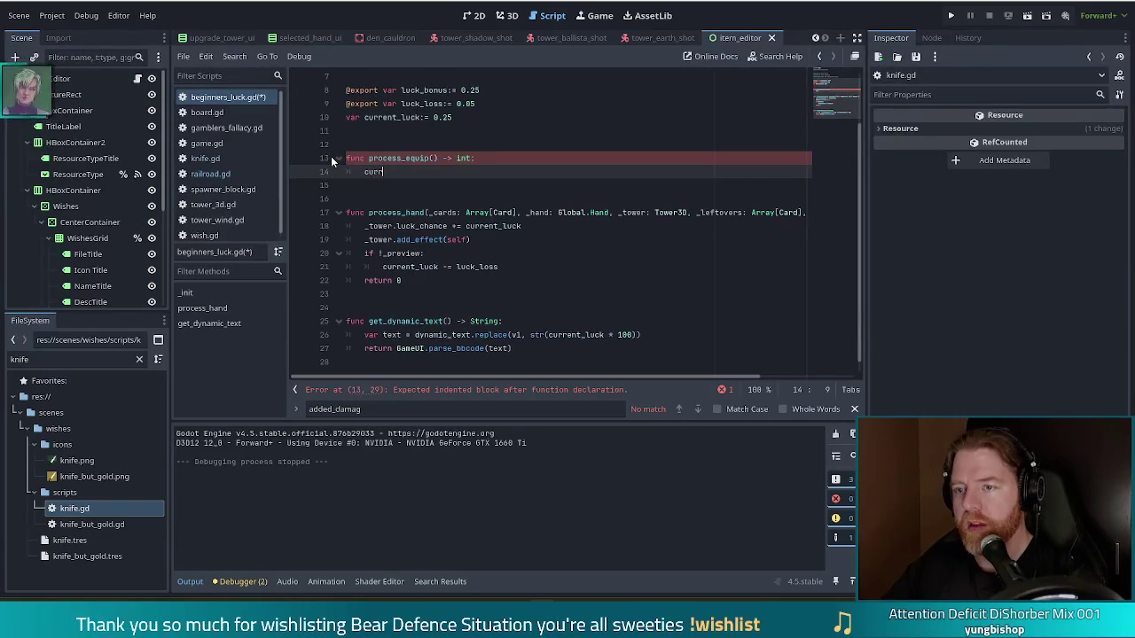
pyautogui.press('Return')
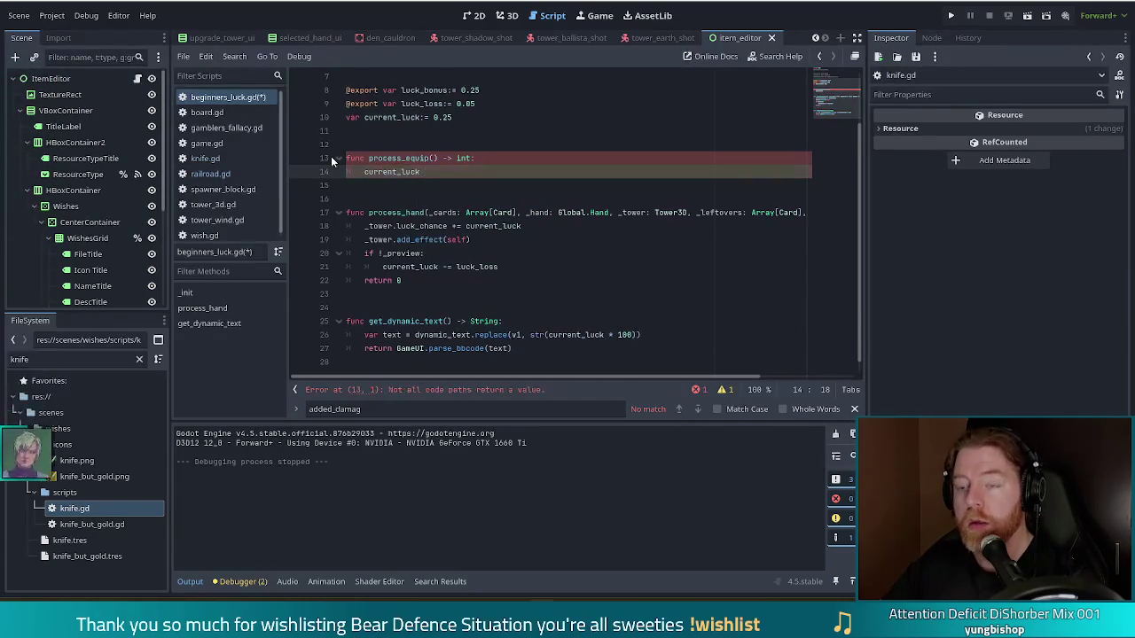
pyautogui.write('= luck_bonus')
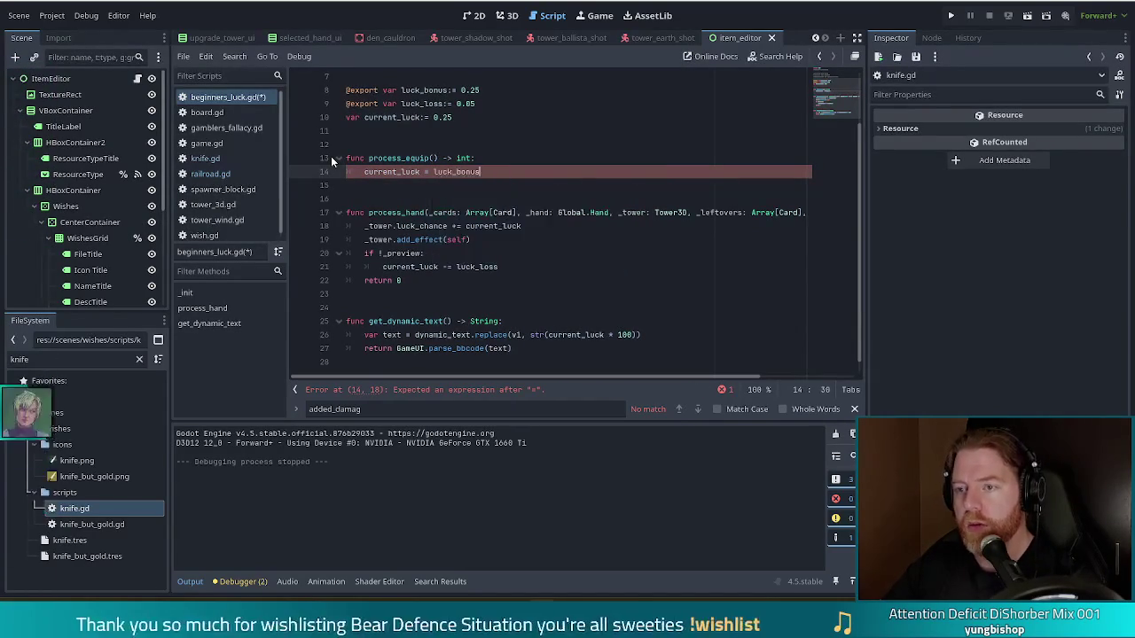
# Add return 0 to process_equip, save the script, and launch the game
pyautogui.hotkey('ctrl', 's')
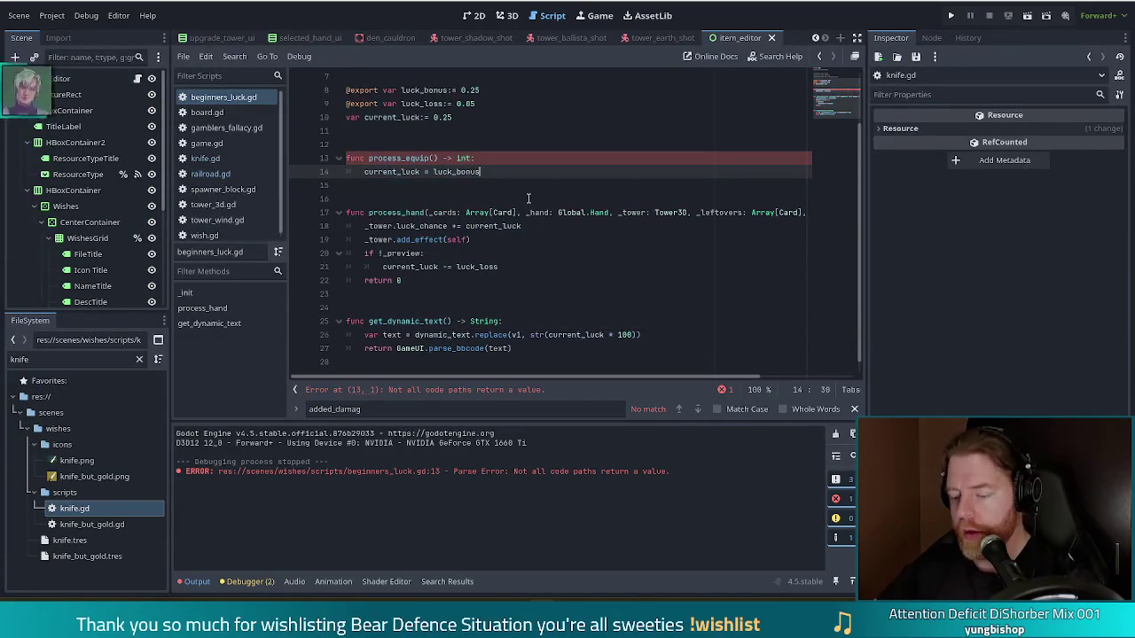
pyautogui.press('Return')
pyautogui.write('return 0')
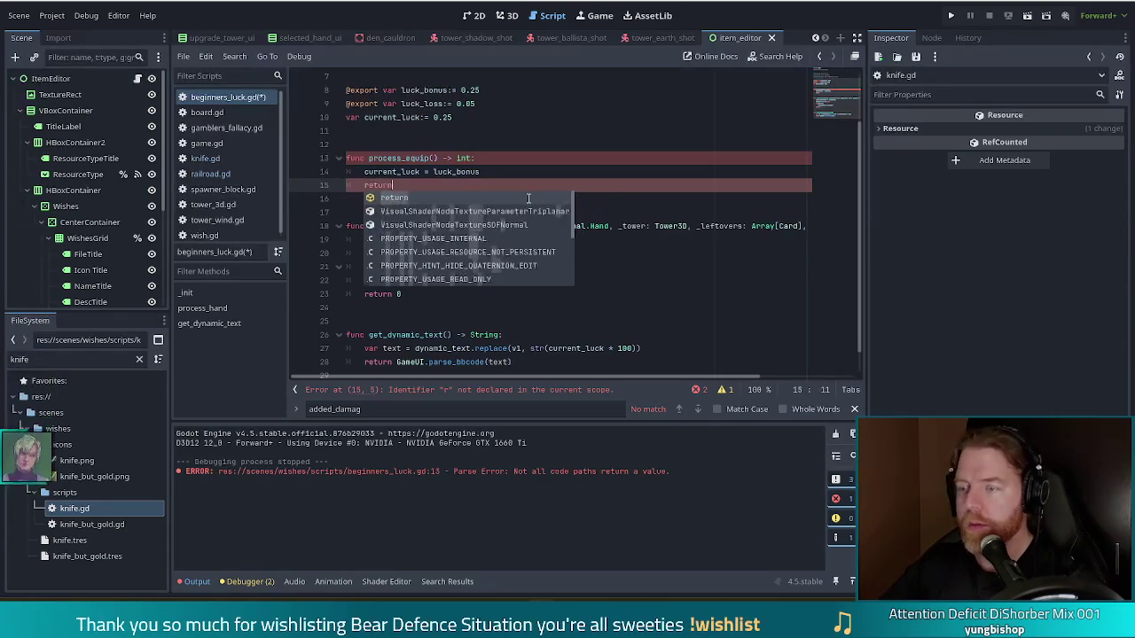
pyautogui.hotkey('ctrl', 's')
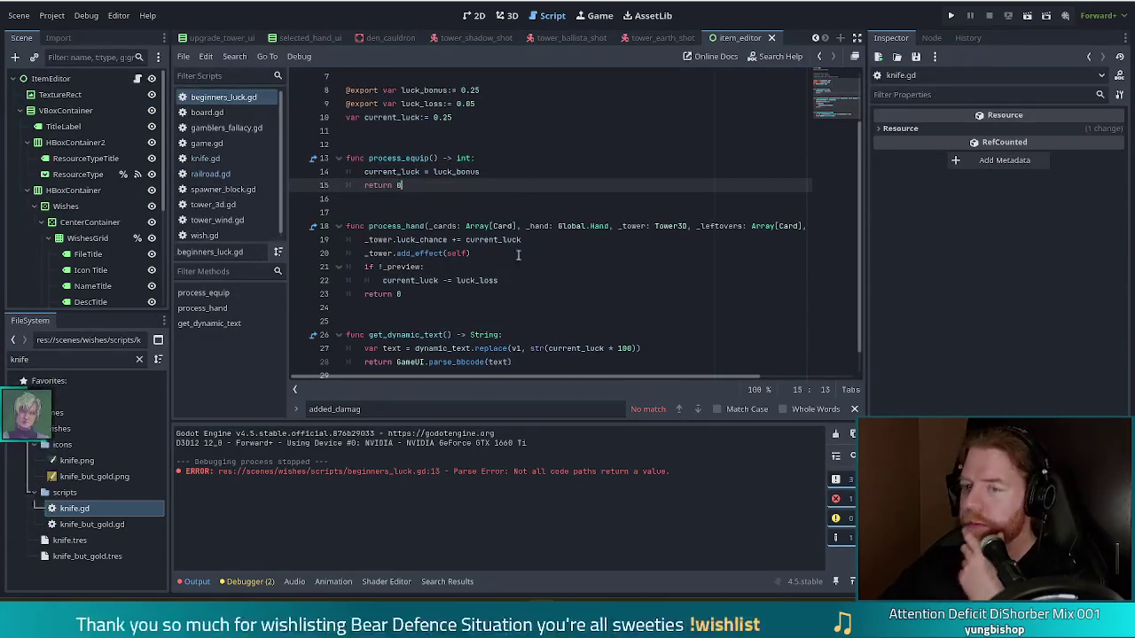
pyautogui.click(951, 15)
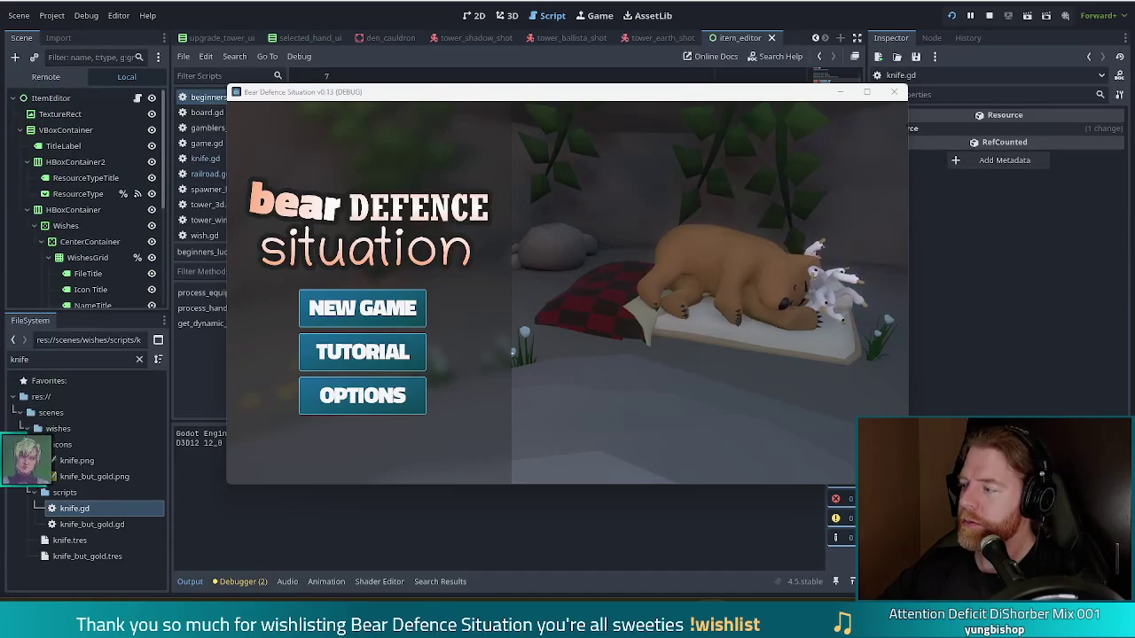
# Start a new game and add the wish with add_wish beginners_luck
pyautogui.click(408, 315)
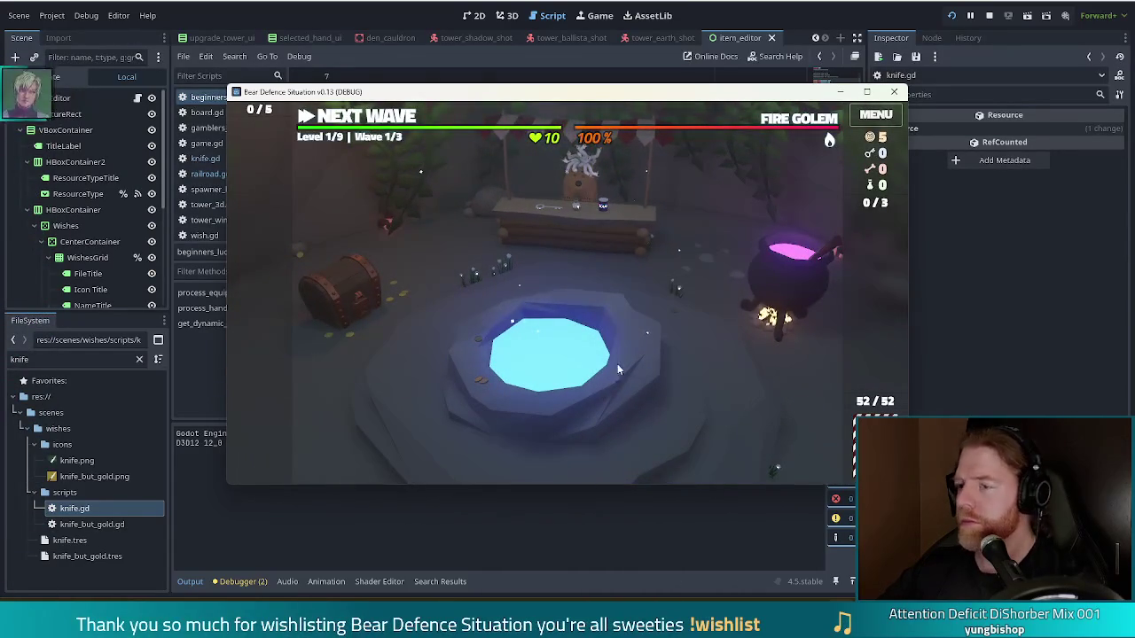
pyautogui.press('`')
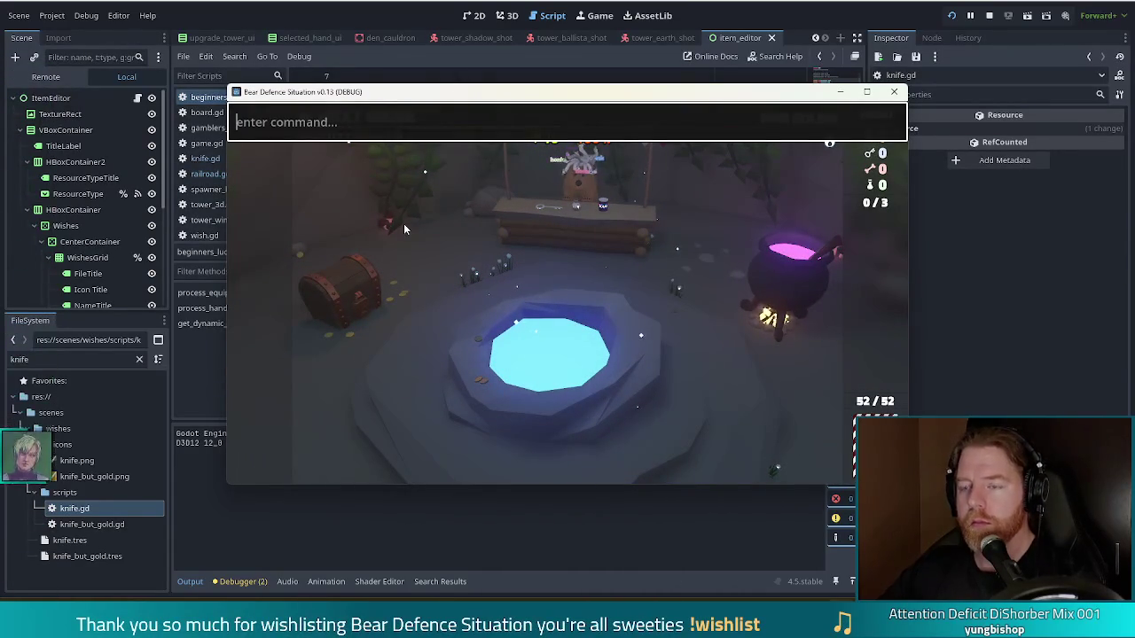
pyautogui.write('add_wish beginners_luck')
pyautogui.press('Return')
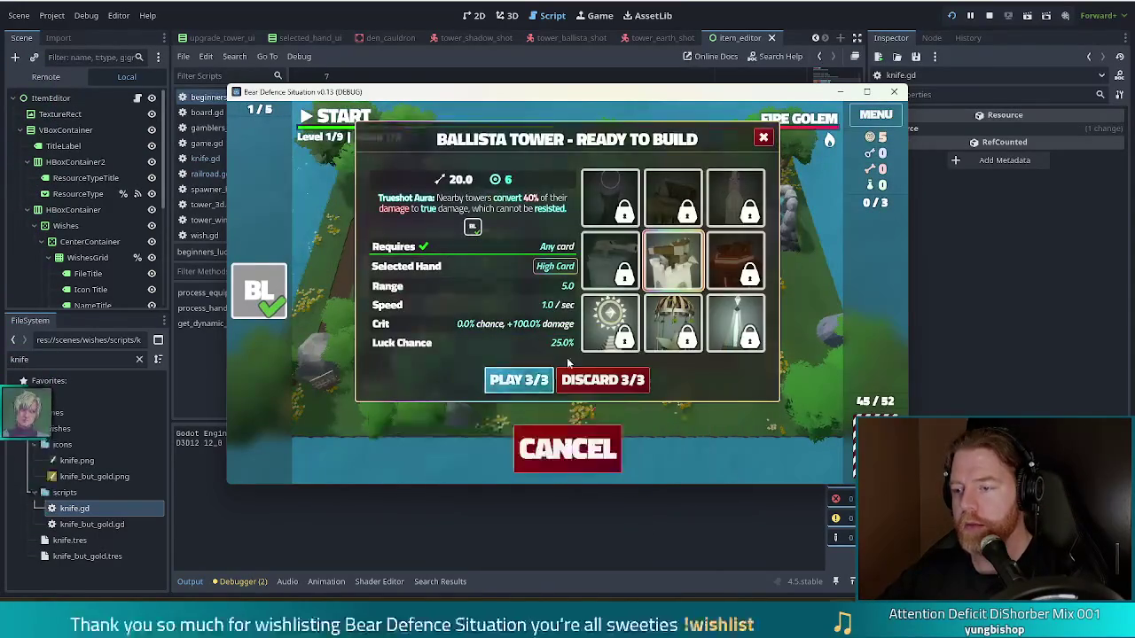
# Build a ballista tower on the map and re-add Beginner's Luck via the console
pyautogui.click(514, 380)
pyautogui.click(672, 298)
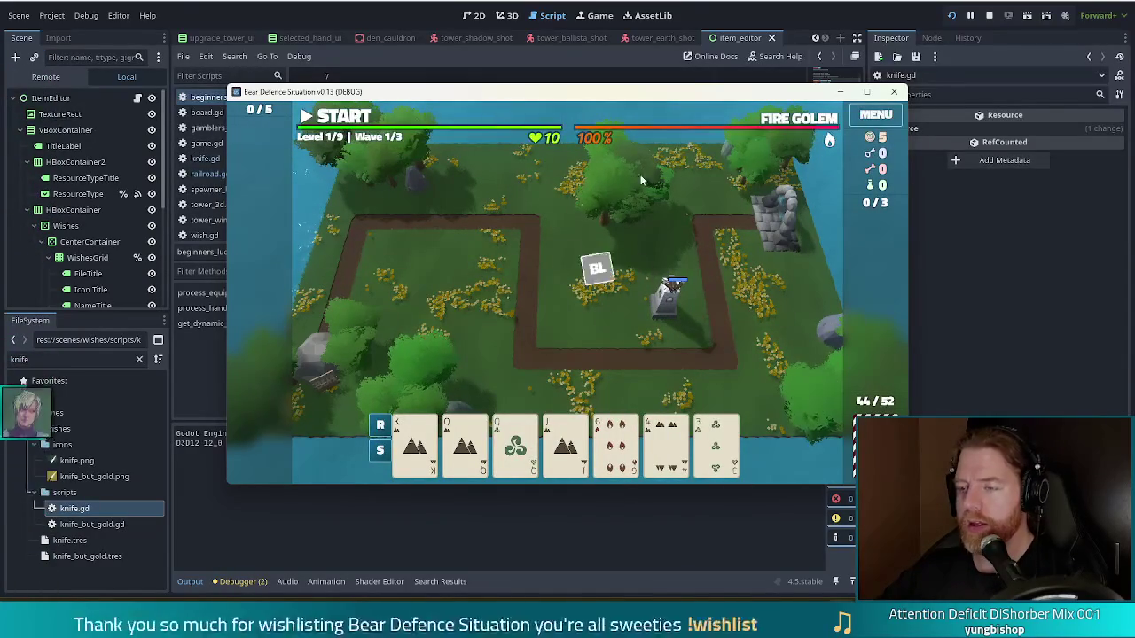
pyautogui.press('quoteleft')
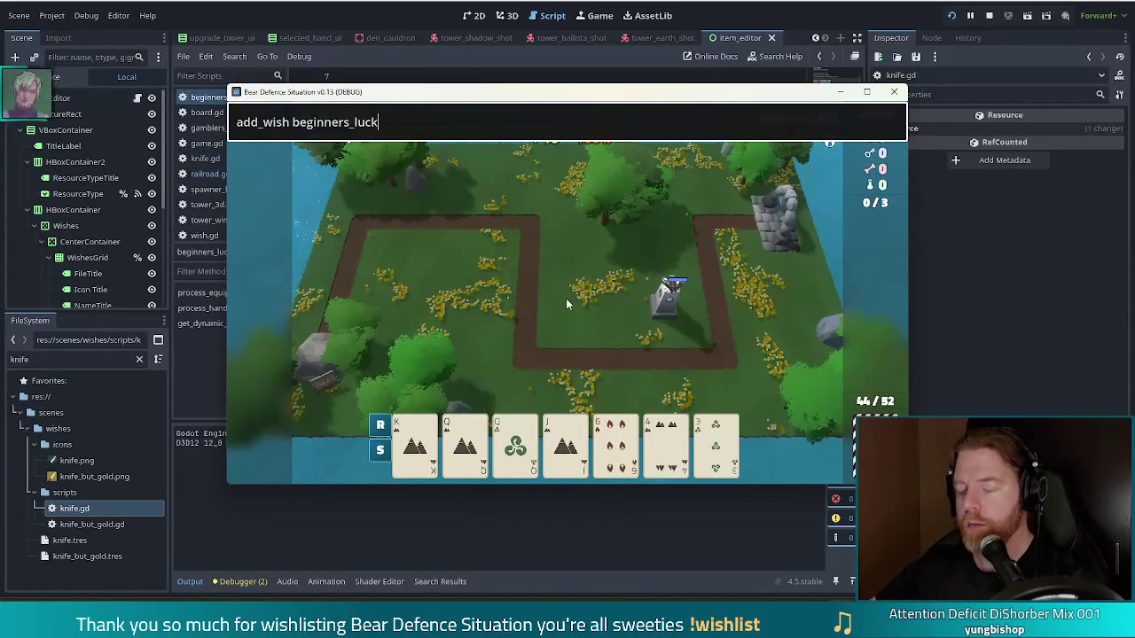
pyautogui.press('Return')
pyautogui.press('quoteleft')
pyautogui.moveTo(255, 286)
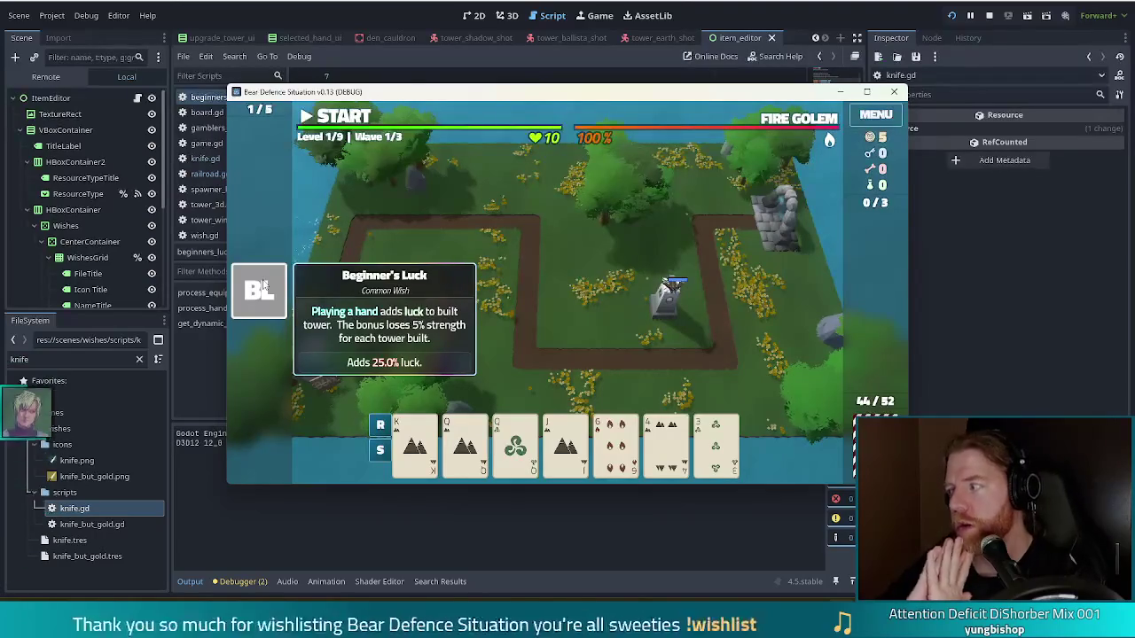
# Play a Queen pair to place a ballista near the board centre and view its stats
pyautogui.click(516, 444)
pyautogui.click(524, 380)
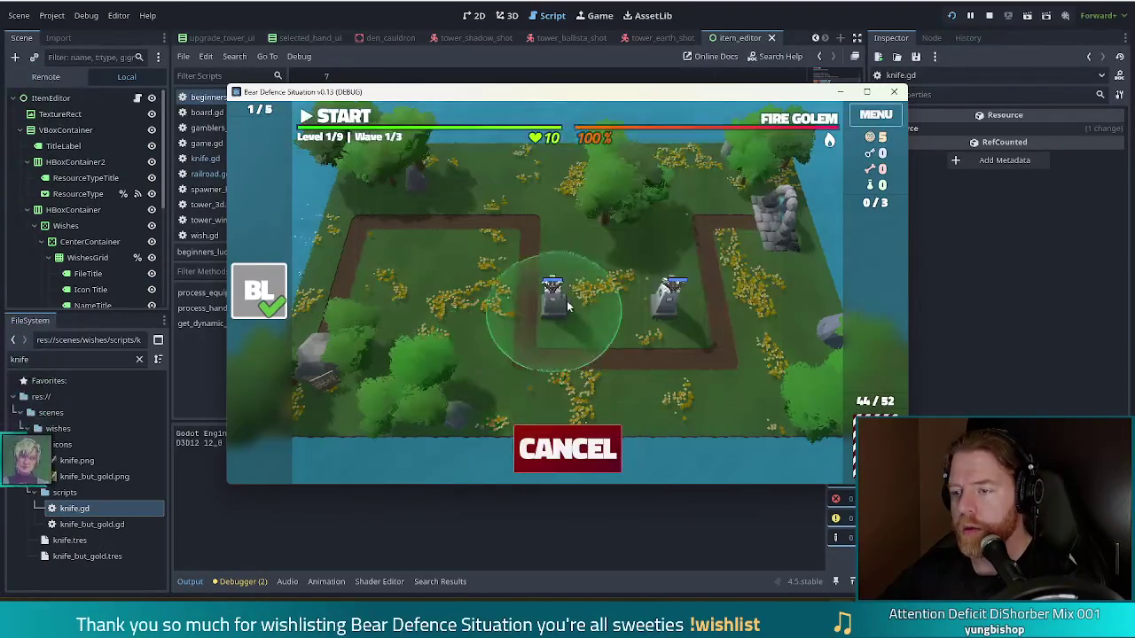
pyautogui.click(581, 297)
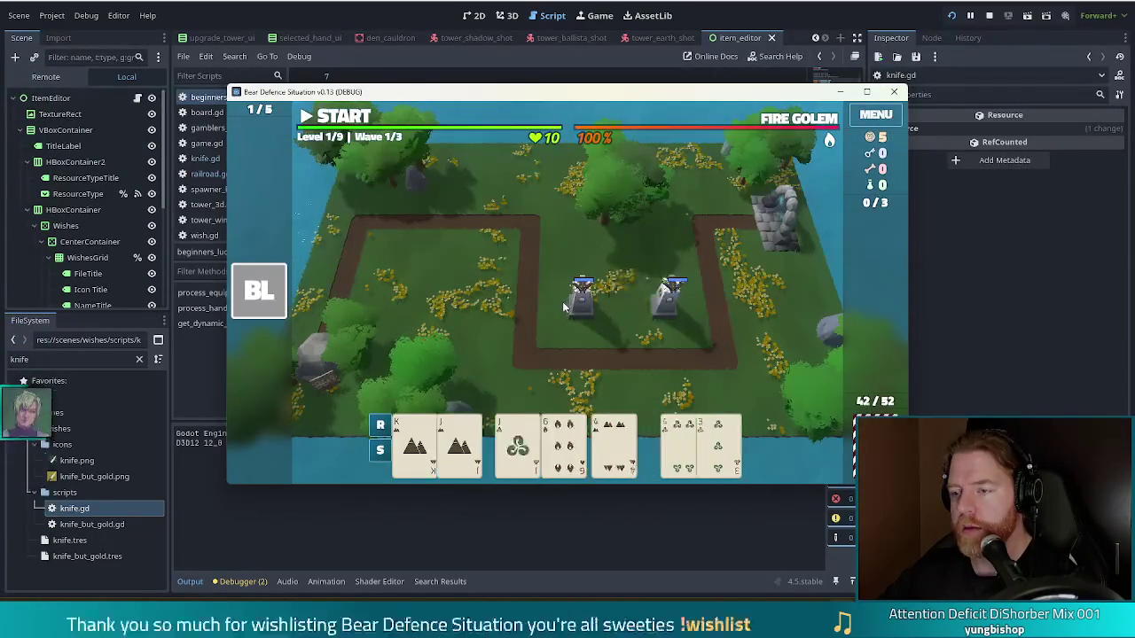
pyautogui.click(584, 313)
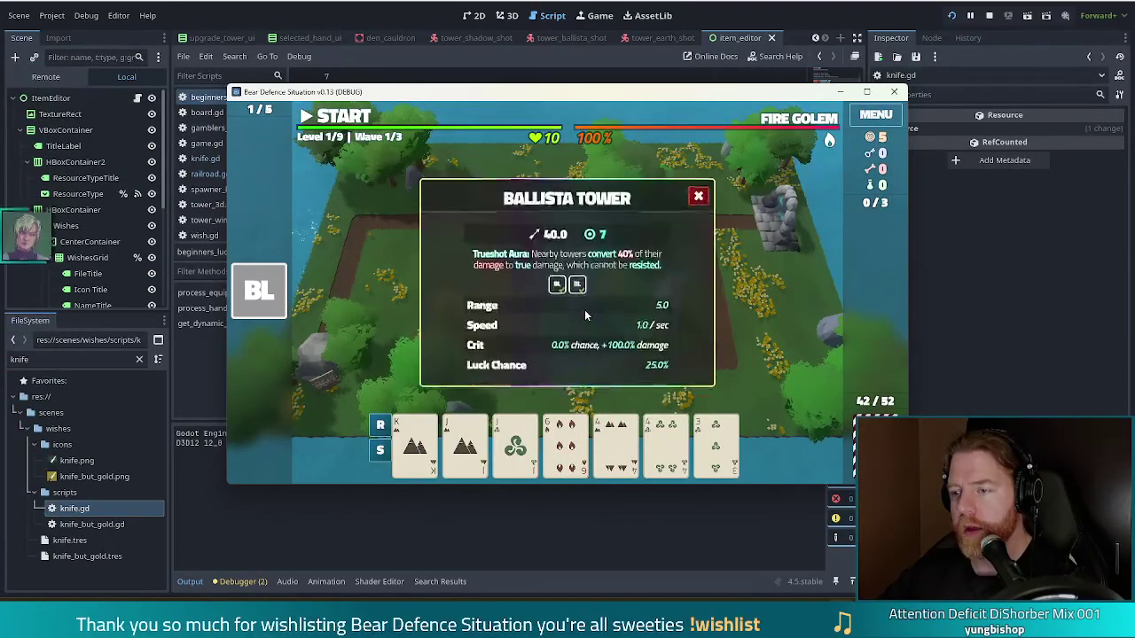
pyautogui.click(698, 197)
# Place another ballista at the upper left and inspect its Luck Chance
pyautogui.click(467, 417)
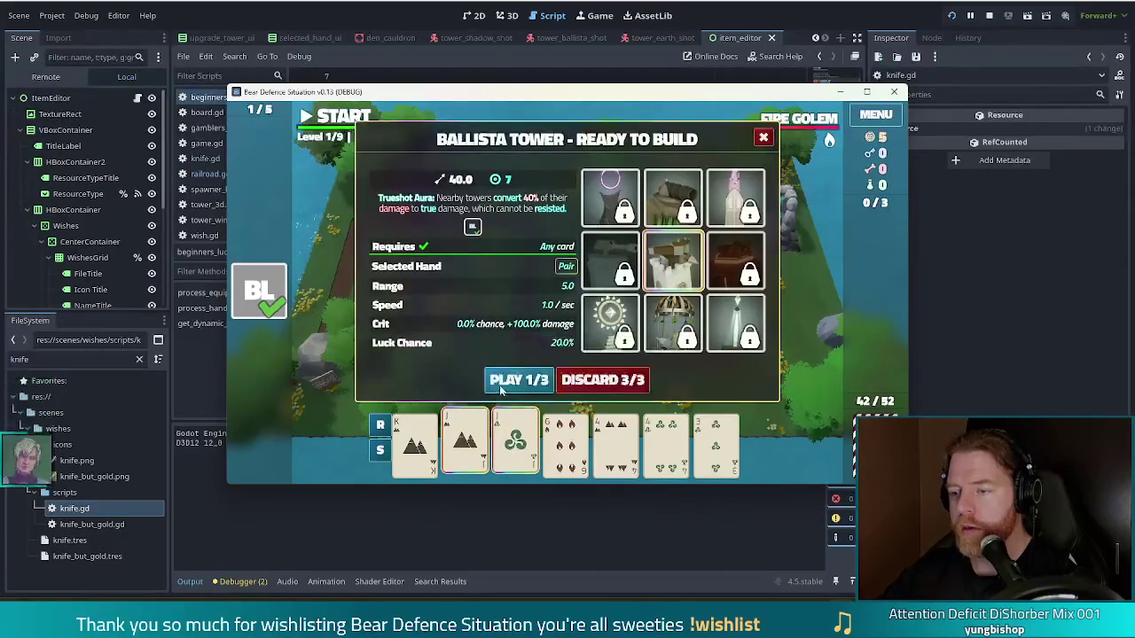
pyautogui.click(522, 379)
pyautogui.click(484, 260)
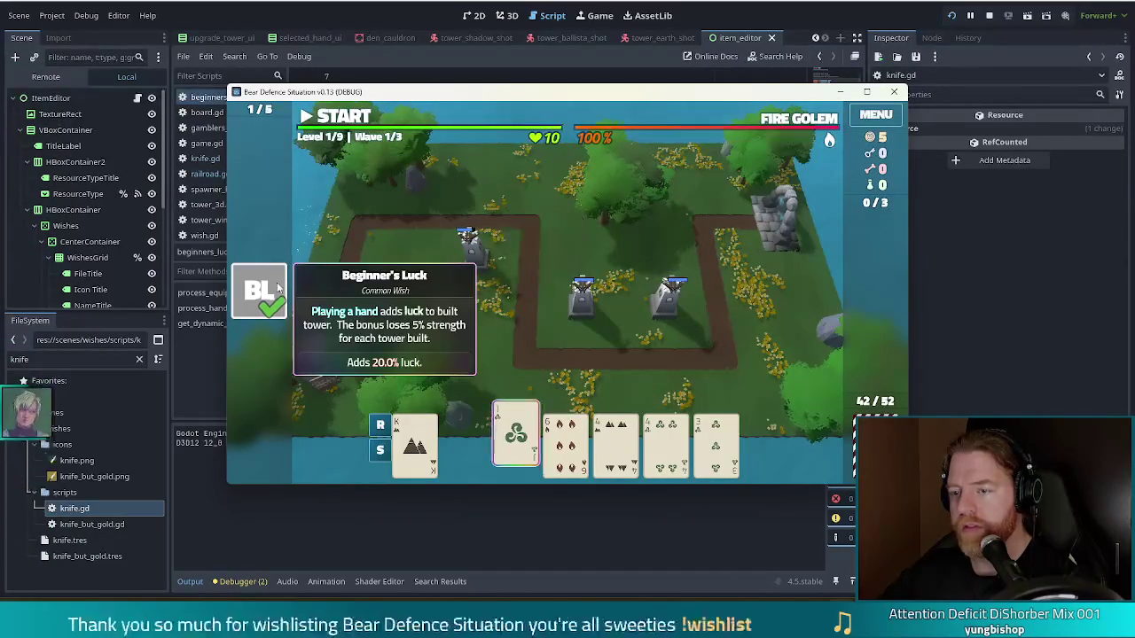
pyautogui.click(461, 262)
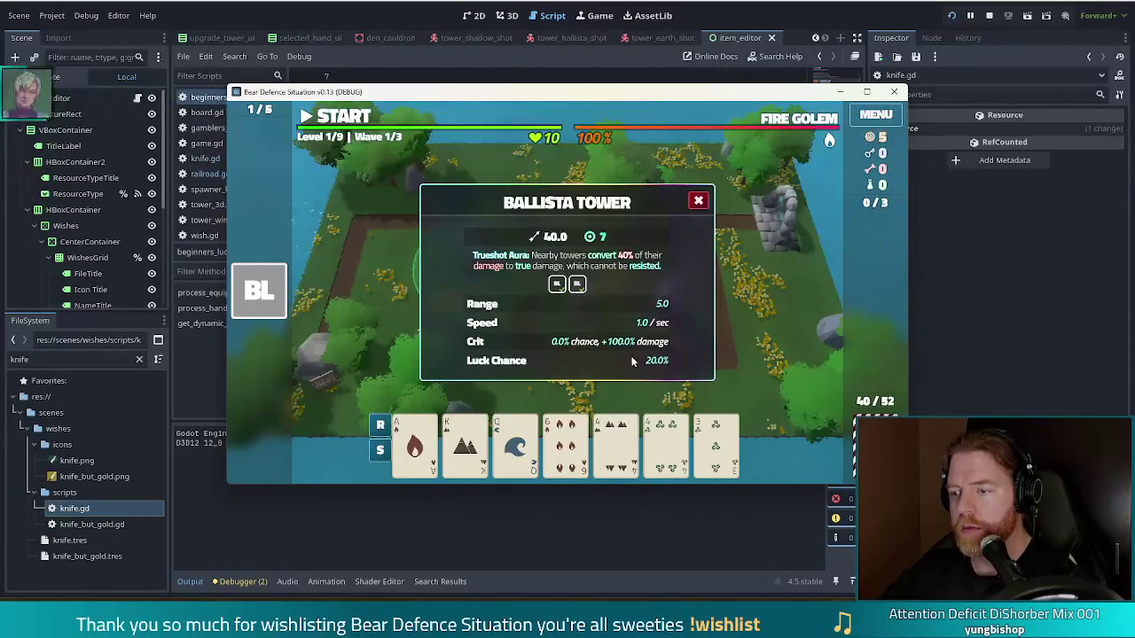
pyautogui.click(697, 204)
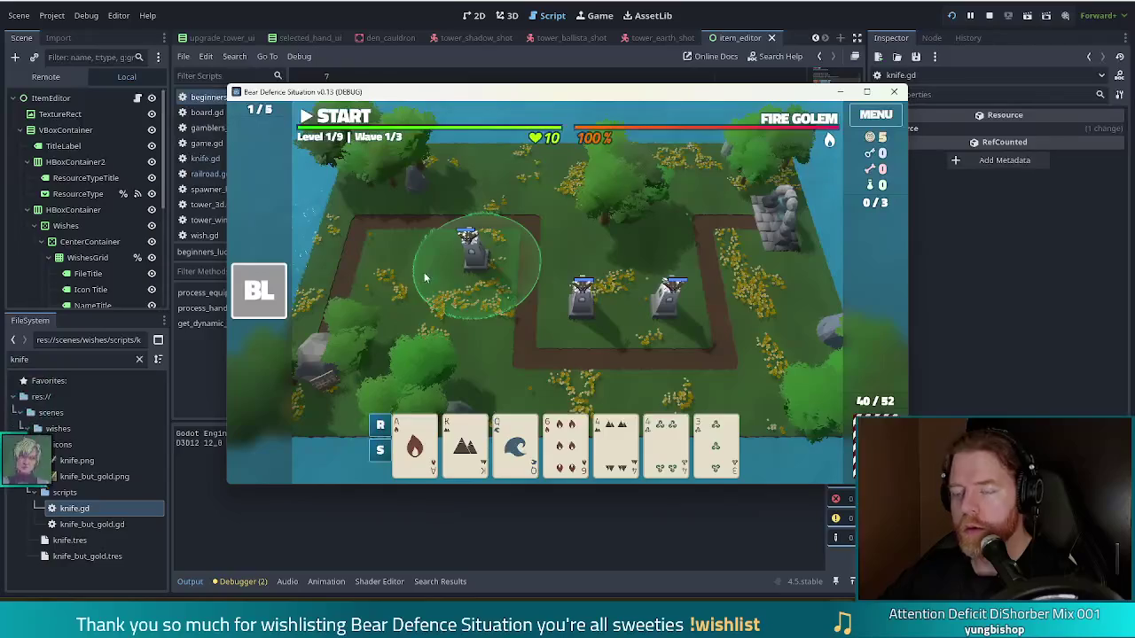
pyautogui.click(475, 266)
pyautogui.moveTo(554, 284)
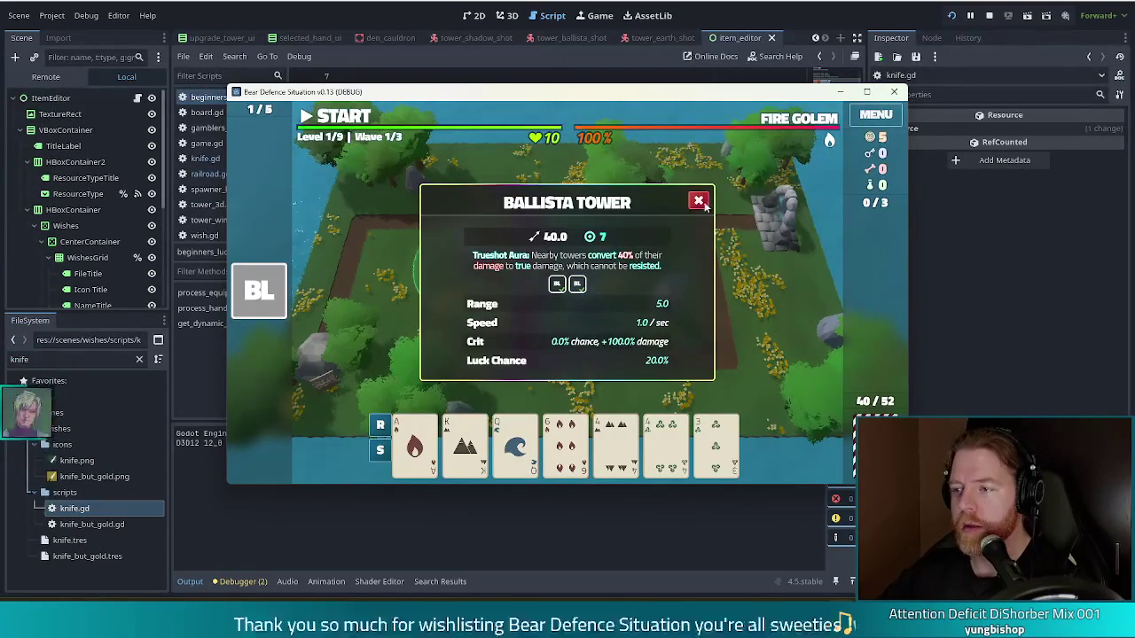
pyautogui.click(461, 341)
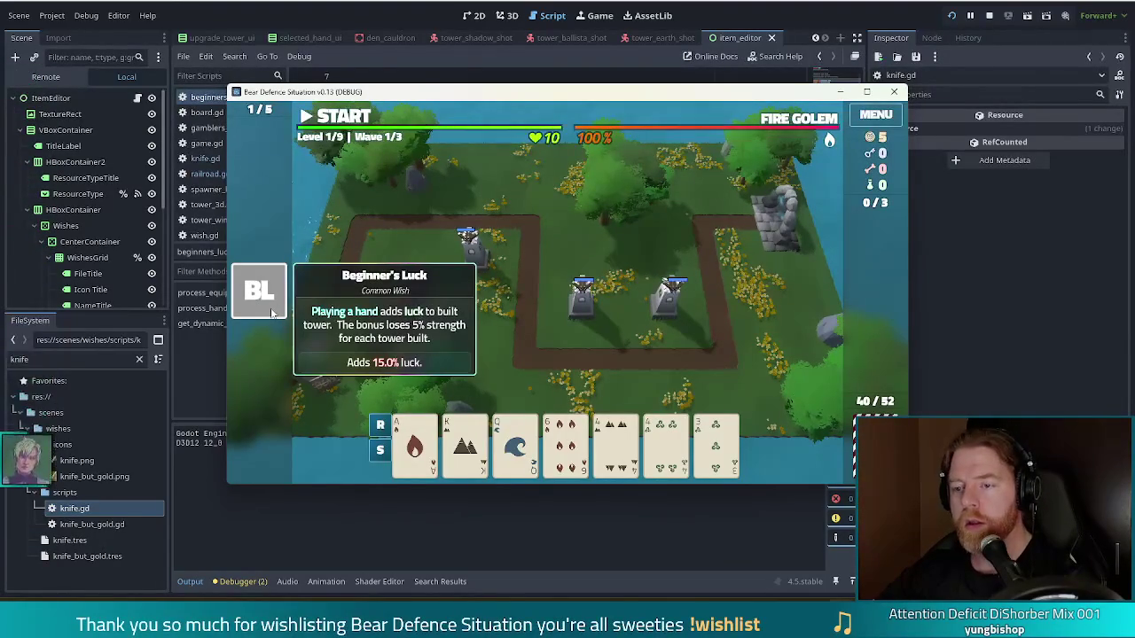
# Discard the Beginner's Luck wish and re-add it through the debug console
pyautogui.click(322, 286)
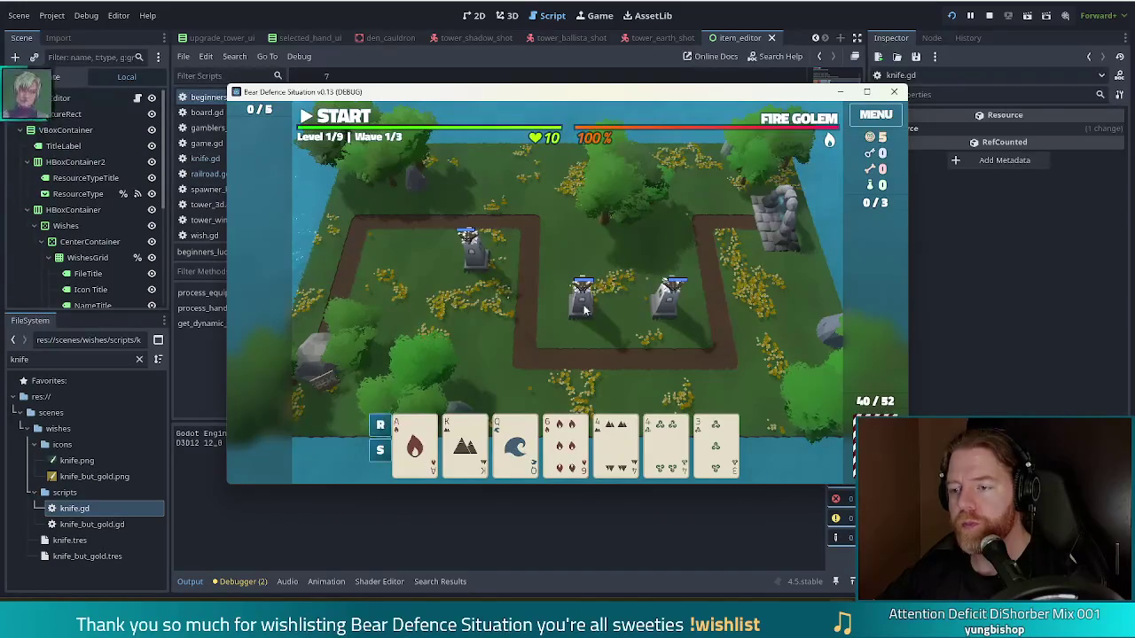
pyautogui.press('quoteleft')
pyautogui.press('Return')
pyautogui.press('quoteleft')
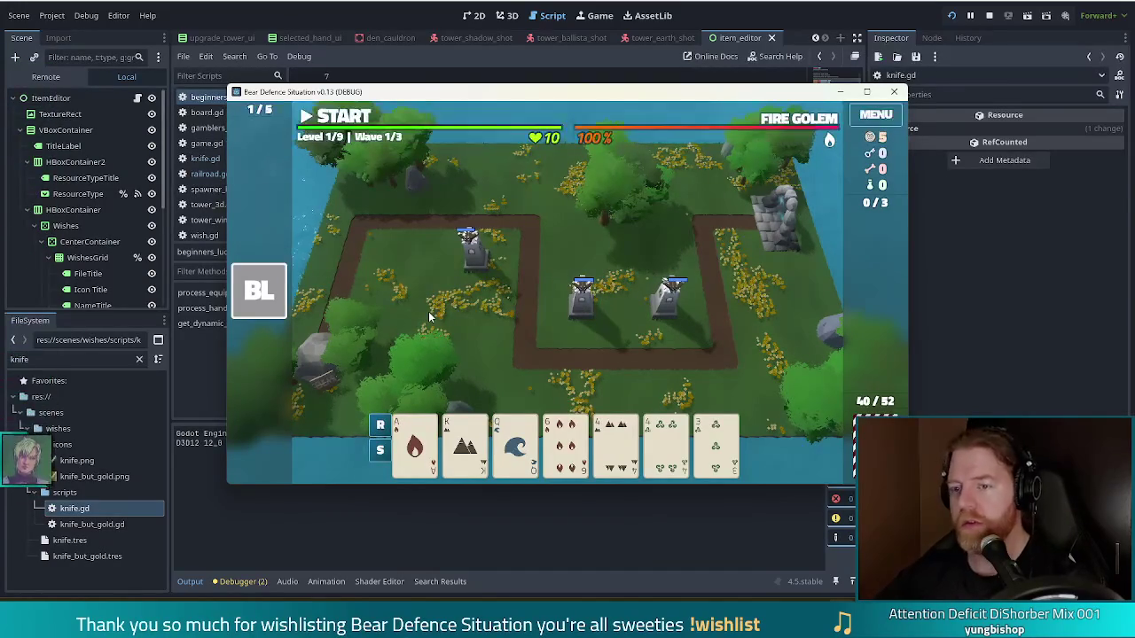
pyautogui.click(486, 259)
pyautogui.moveTo(559, 285)
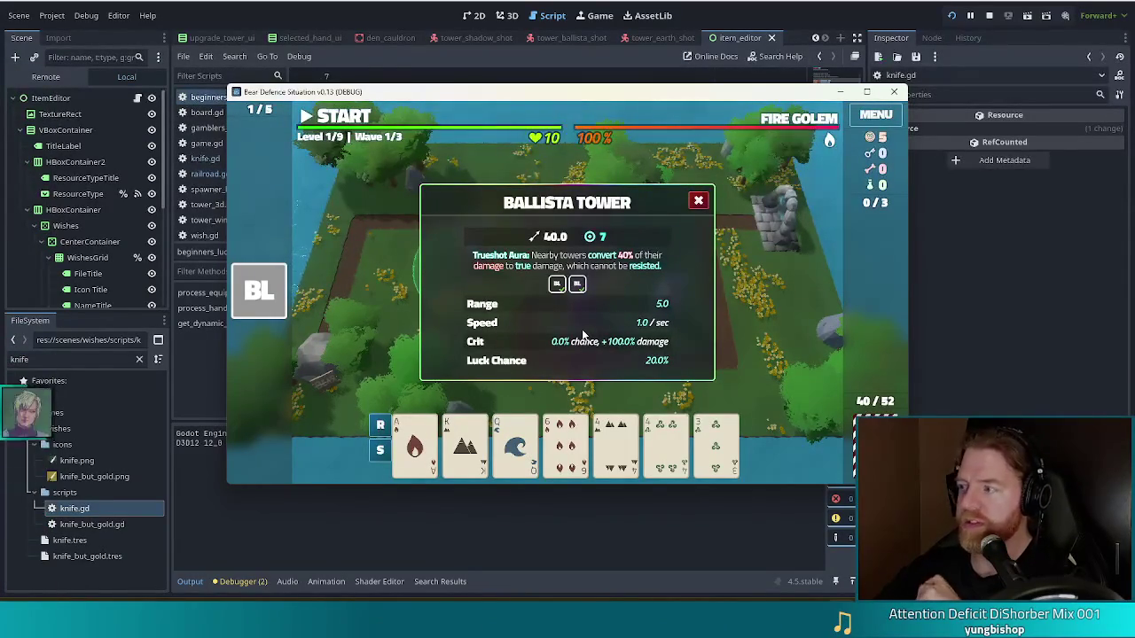
pyautogui.click(611, 327)
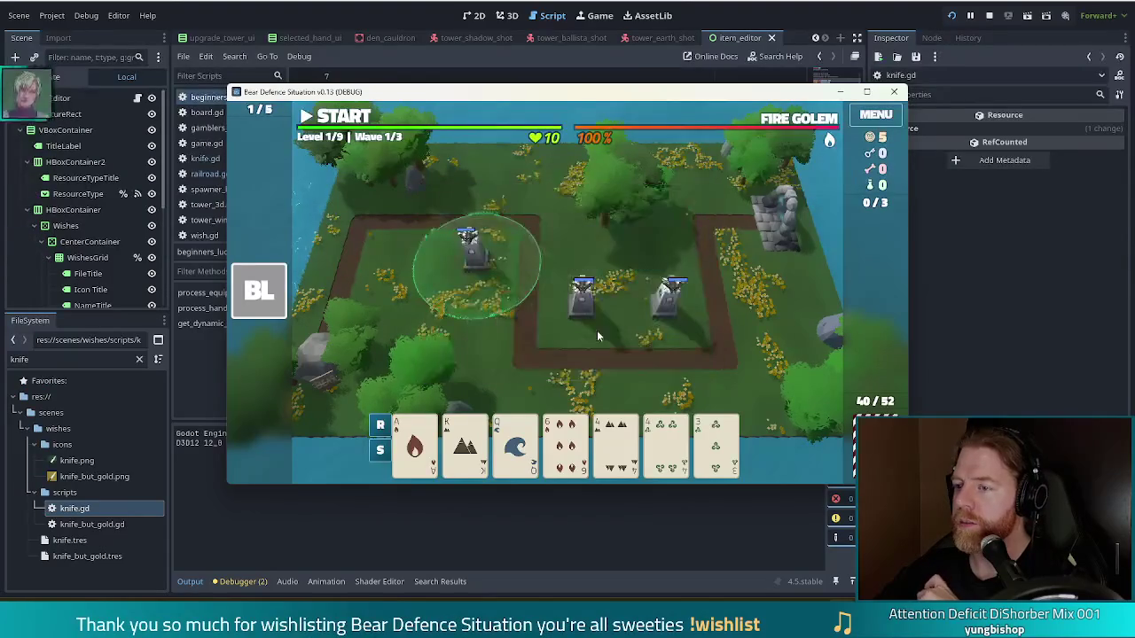
pyautogui.click(490, 350)
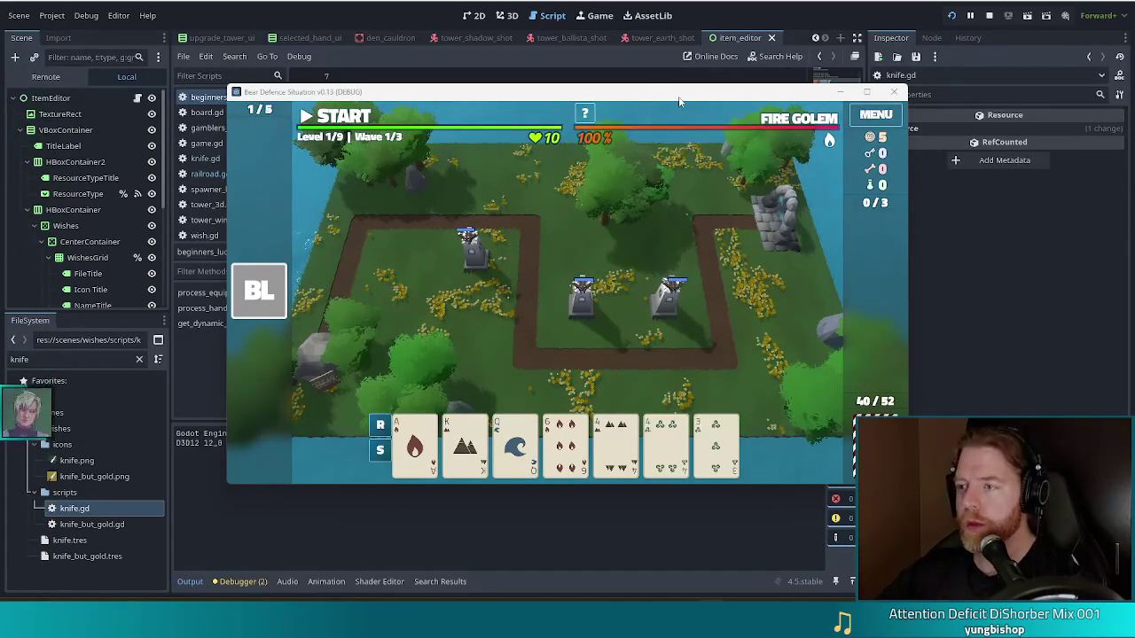
pyautogui.moveTo(680, 102)
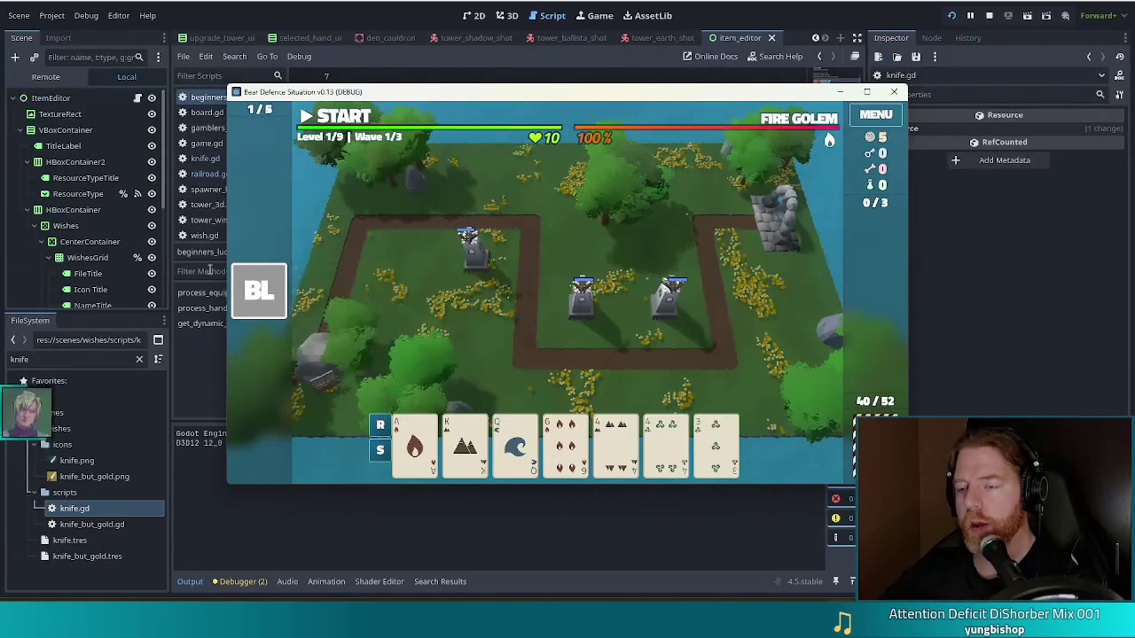
pyautogui.click(663, 303)
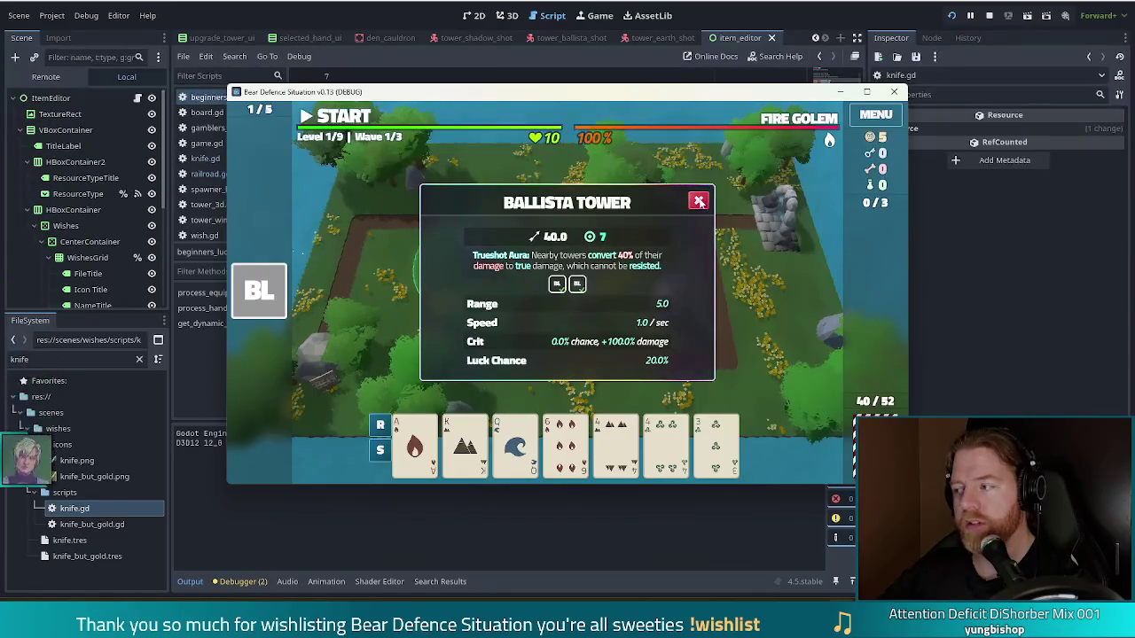
# Confirm another ballista shows Luck Chance 25.0% and Beginner's Luck reports 25.0% luck
pyautogui.click(698, 200)
pyautogui.click(584, 314)
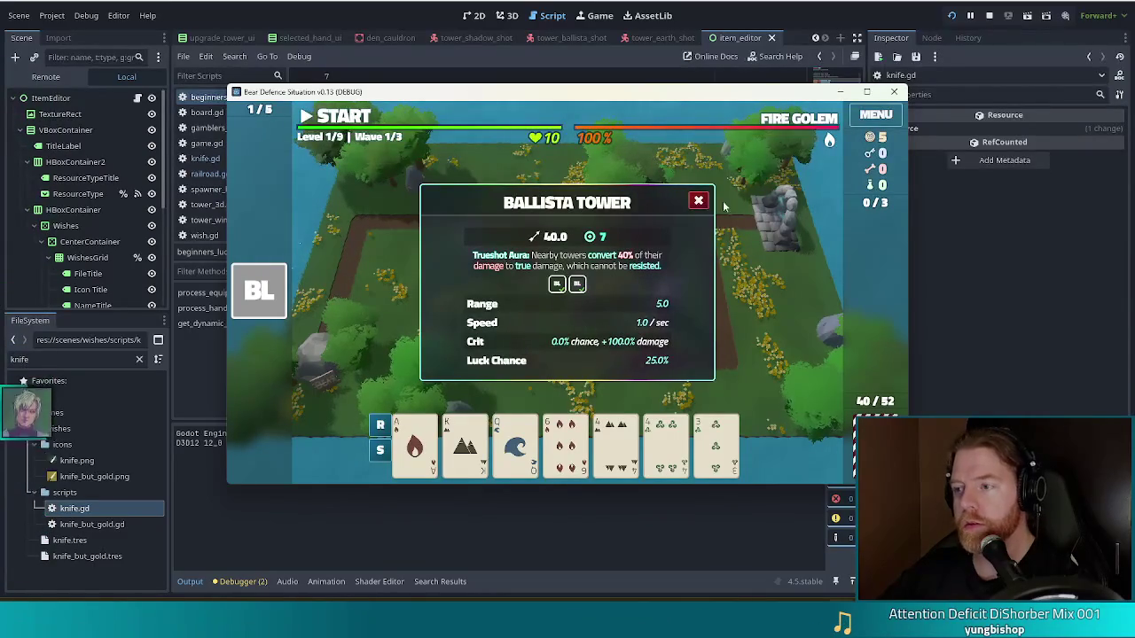
pyautogui.press('Escape')
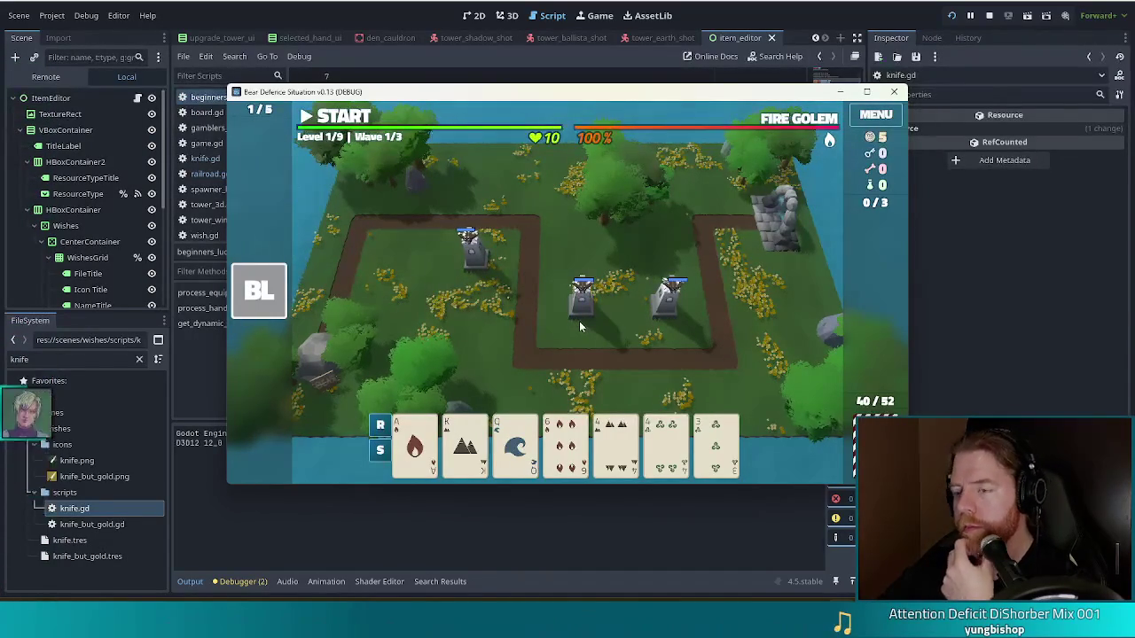
pyautogui.moveTo(249, 292)
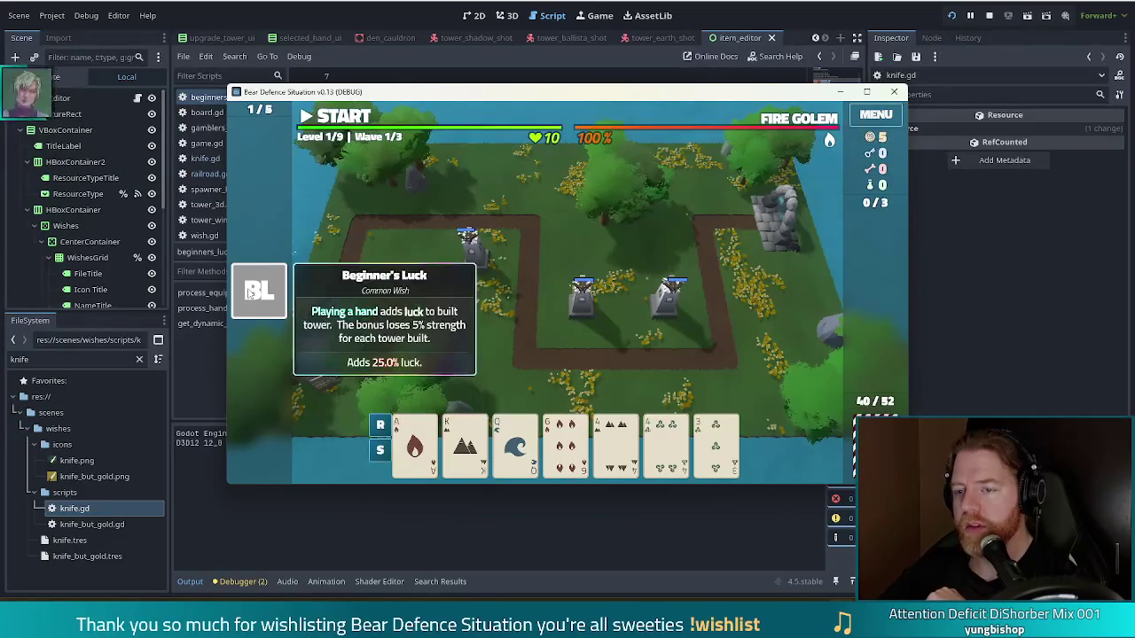
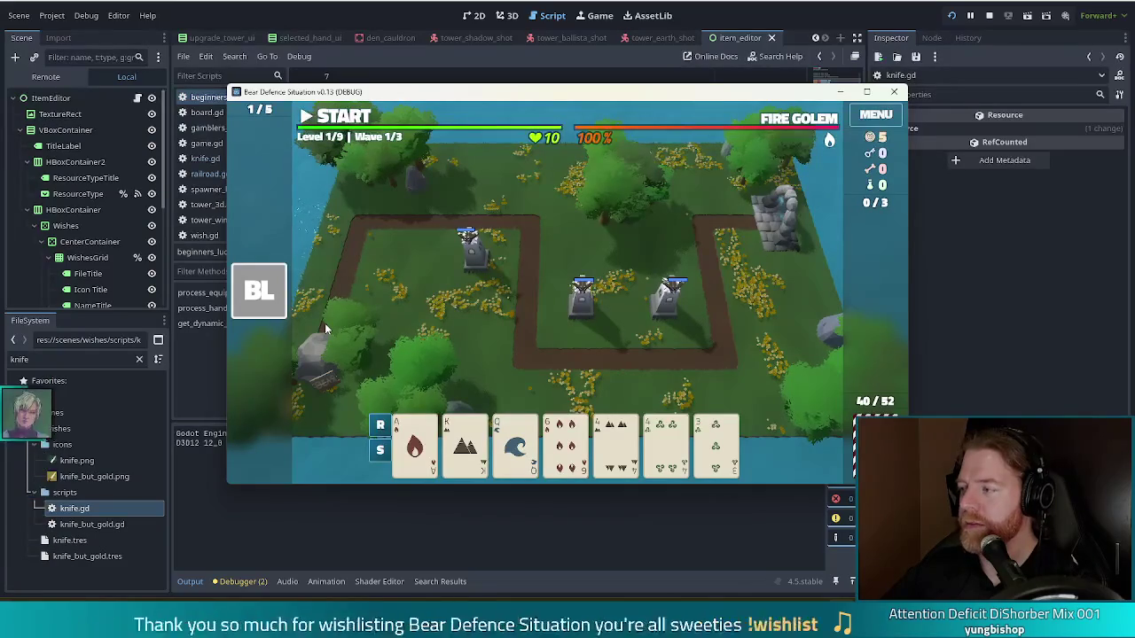
# Stop the running Bear Defence Situation game and return to beginners_luck.gd
pyautogui.moveTo(262, 289)
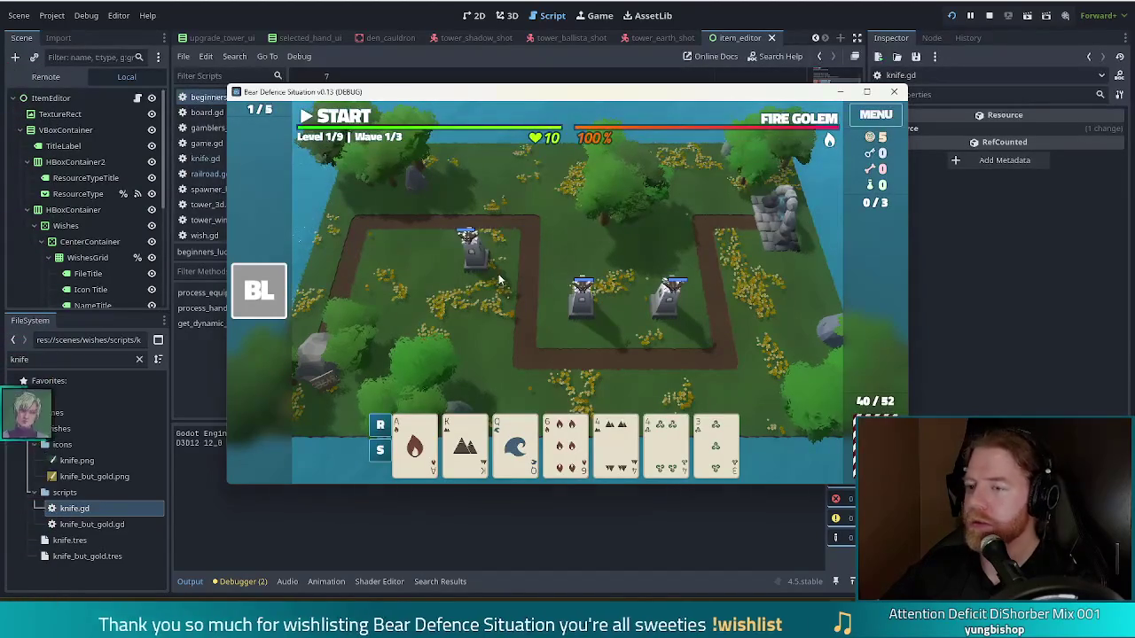
pyautogui.click(991, 17)
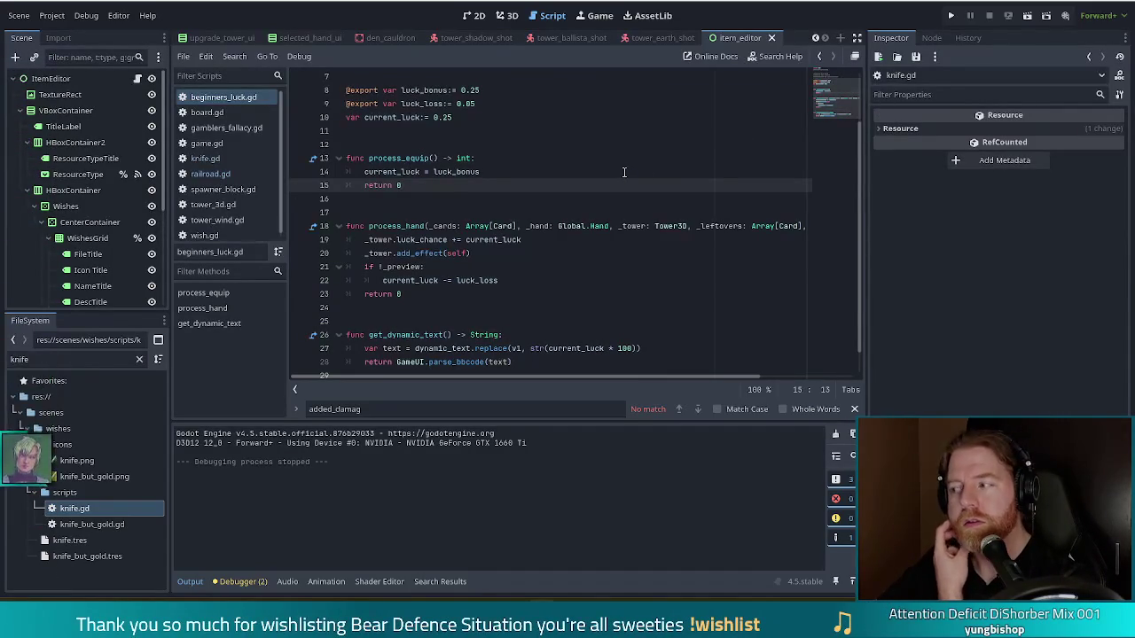
# Filter the FileSystem for 'spare_batt' and open spare_battery.gd in the script editor
pyautogui.click(513, 227)
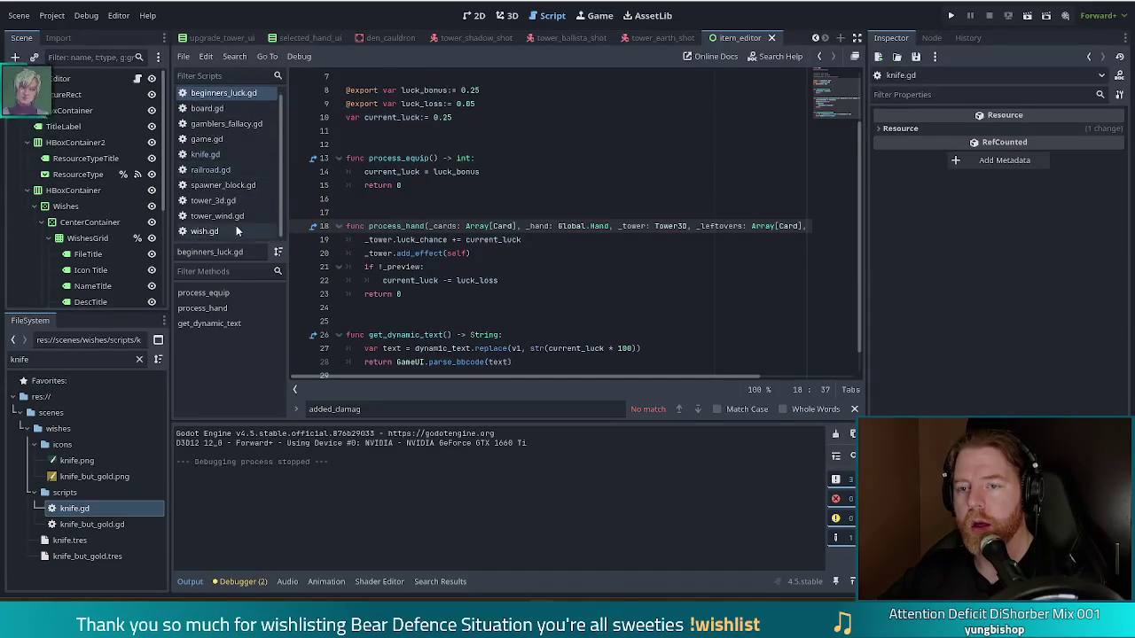
pyautogui.doubleClick(31, 359)
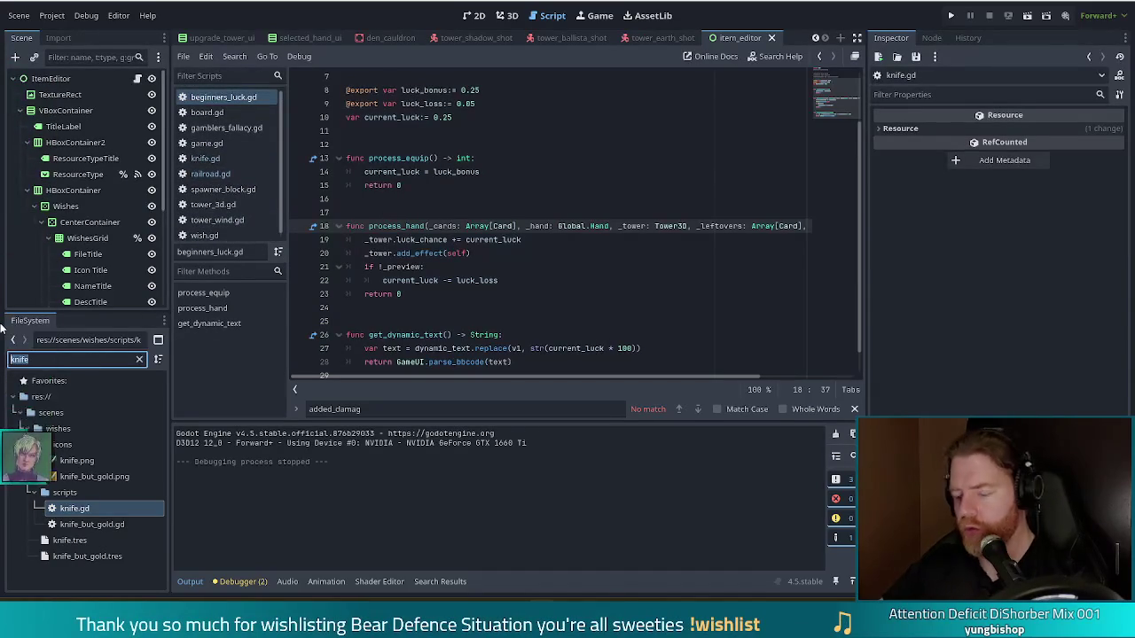
pyautogui.write('spare_batt')
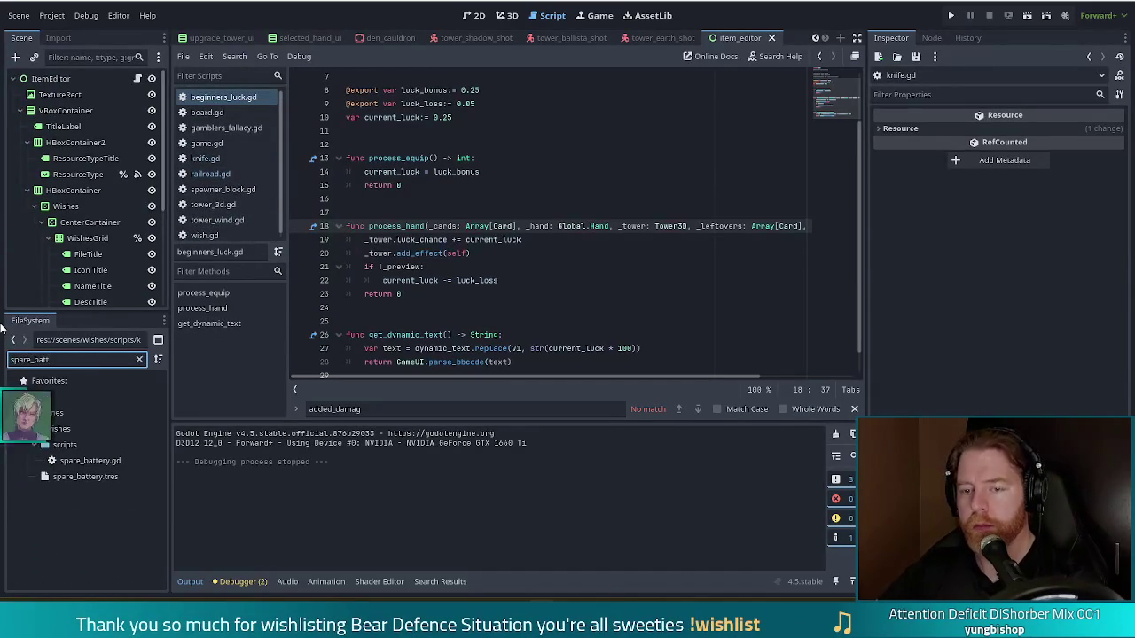
pyautogui.doubleClick(85, 461)
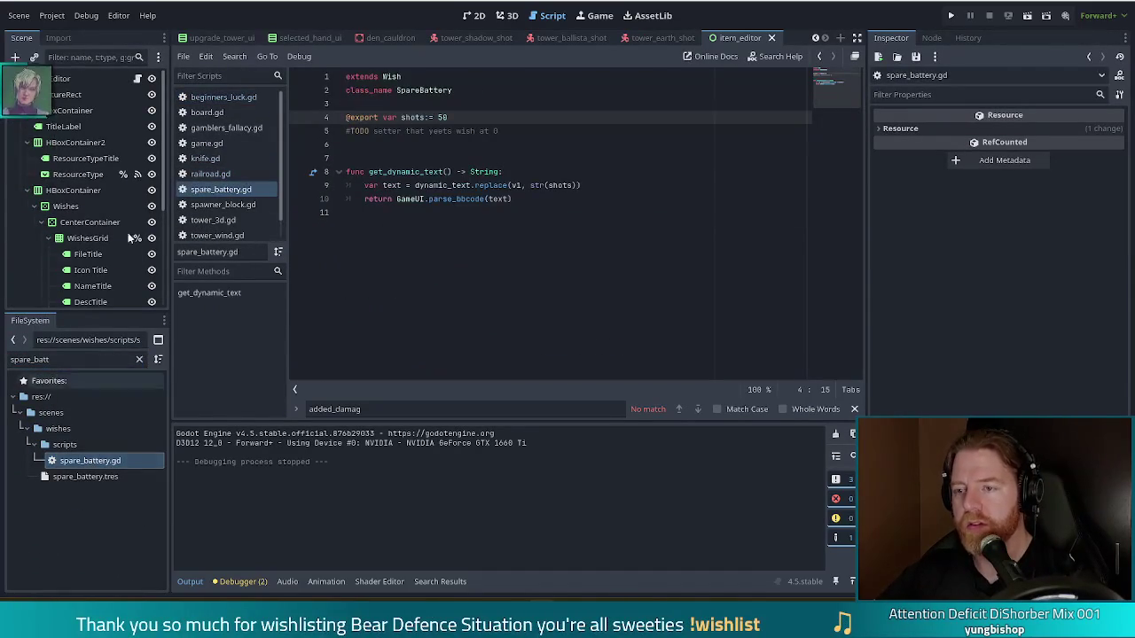
pyautogui.click(500, 150)
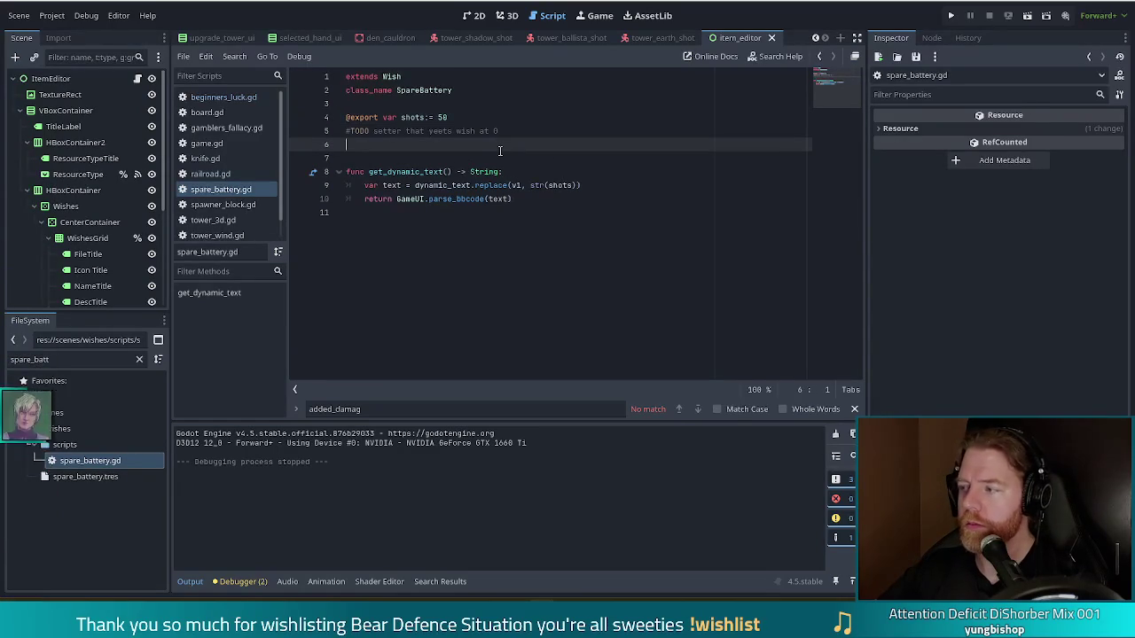
pyautogui.click(475, 120)
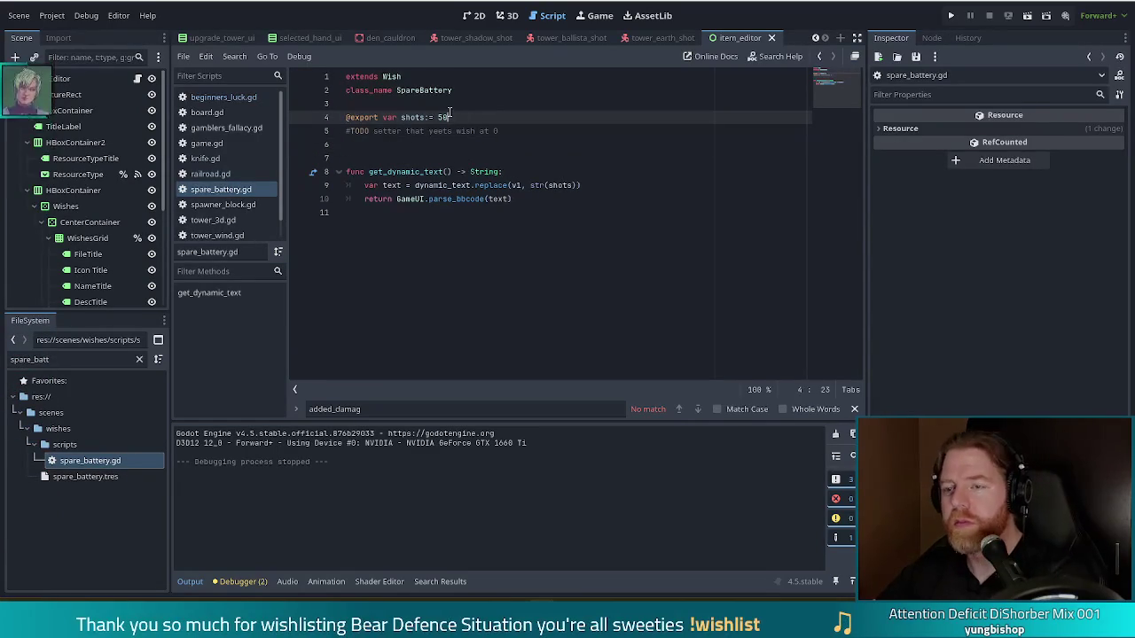
pyautogui.moveTo(492, 170)
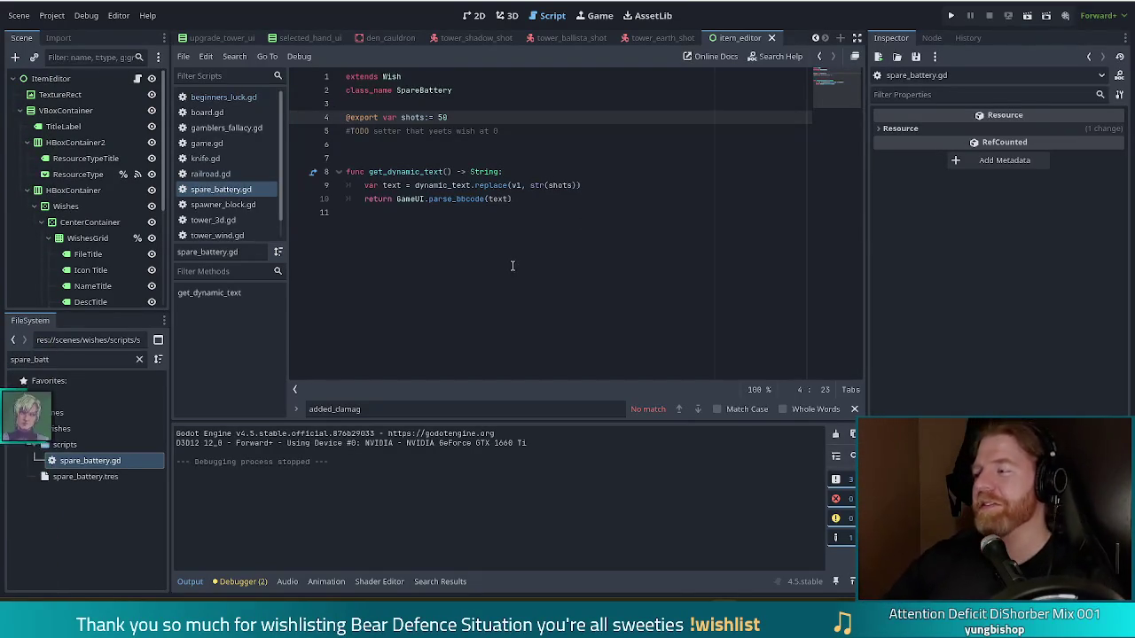
pyautogui.click(582, 237)
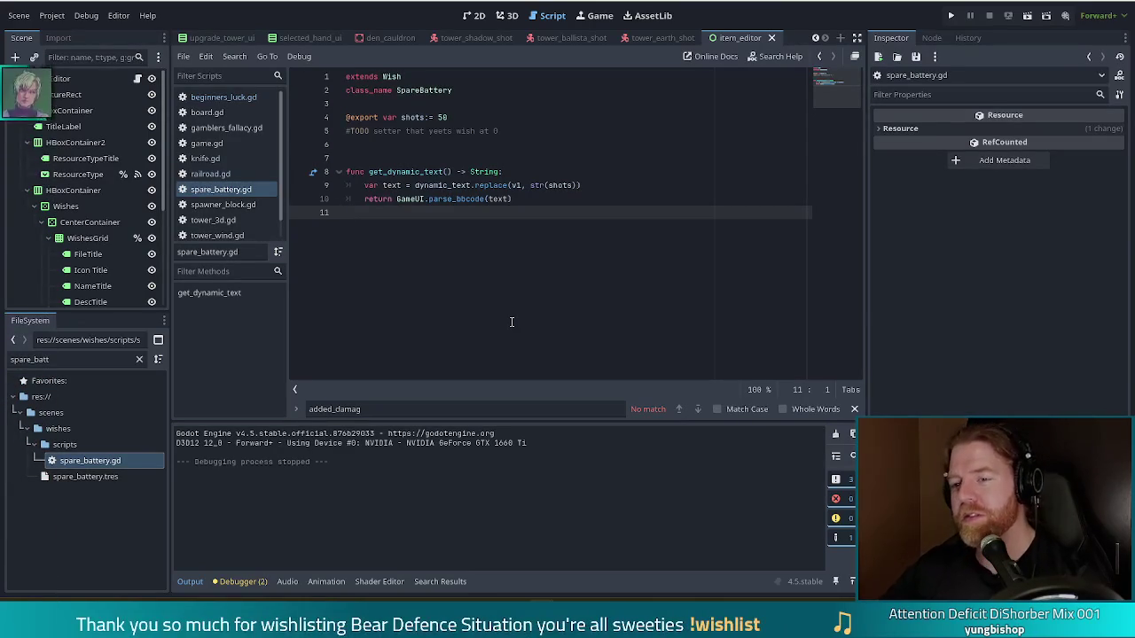
pyautogui.click(402, 117)
pyautogui.click(462, 118)
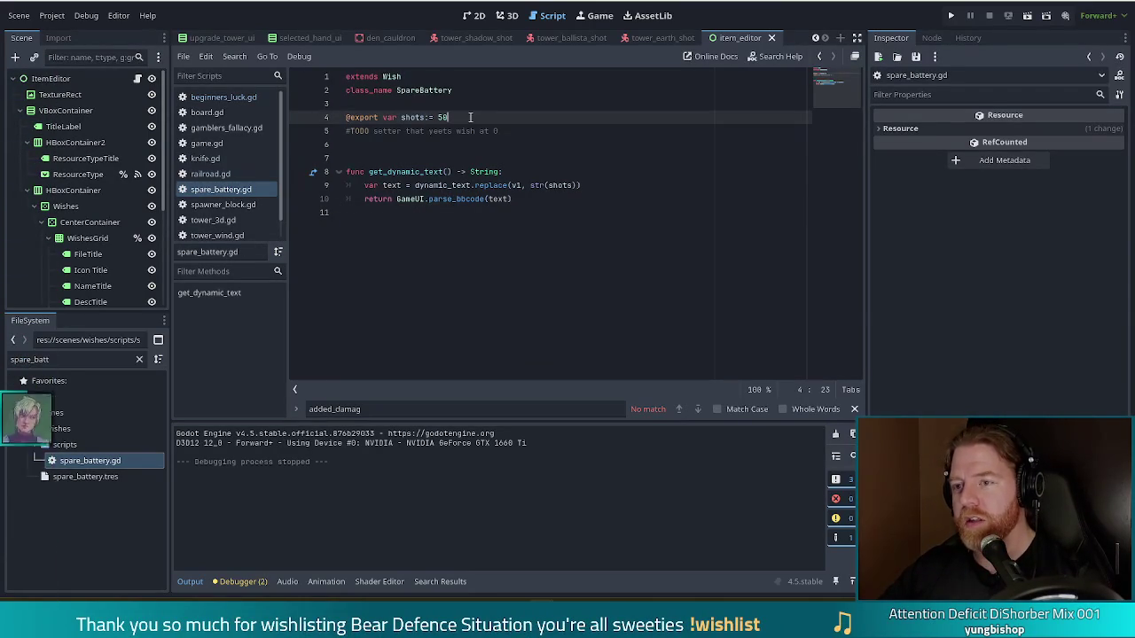
pyautogui.press('Return')
pyautogui.write('var')
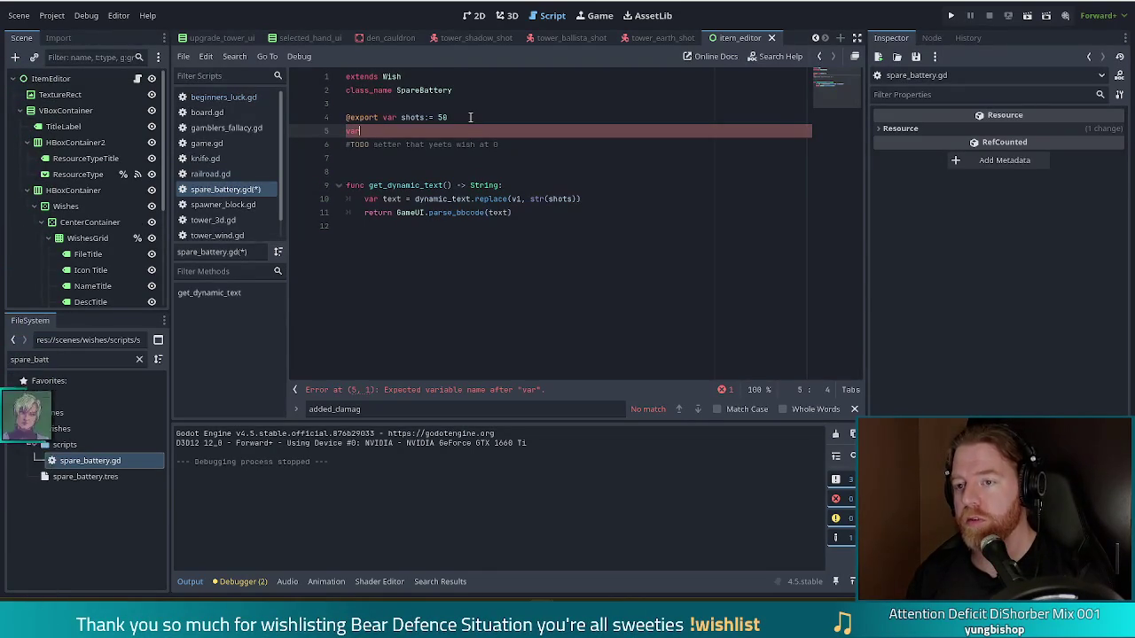
pyautogui.press('BackSpace')
pyautogui.press('BackSpace')
pyautogui.press('BackSpace')
pyautogui.write('@export ')
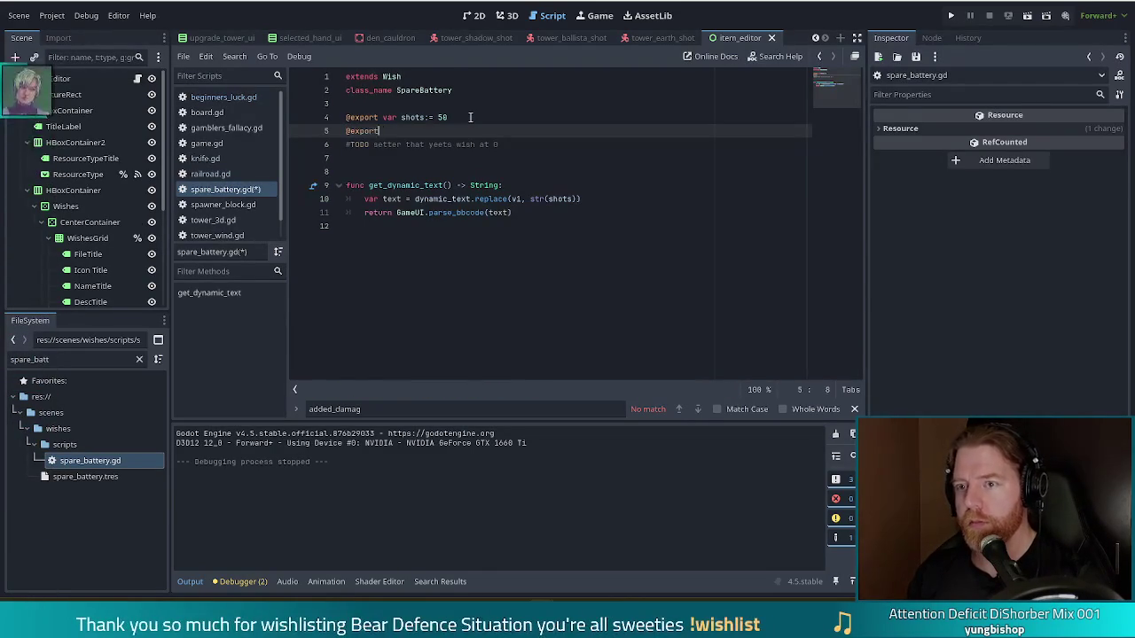
pyautogui.write('_storage')
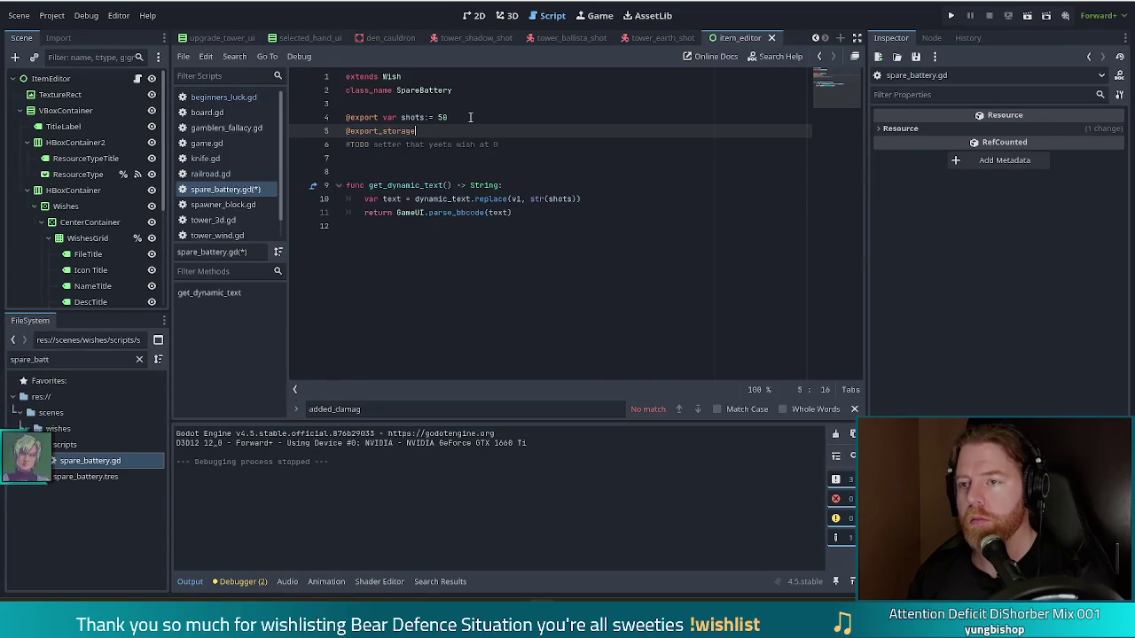
pyautogui.write(' current_sh')
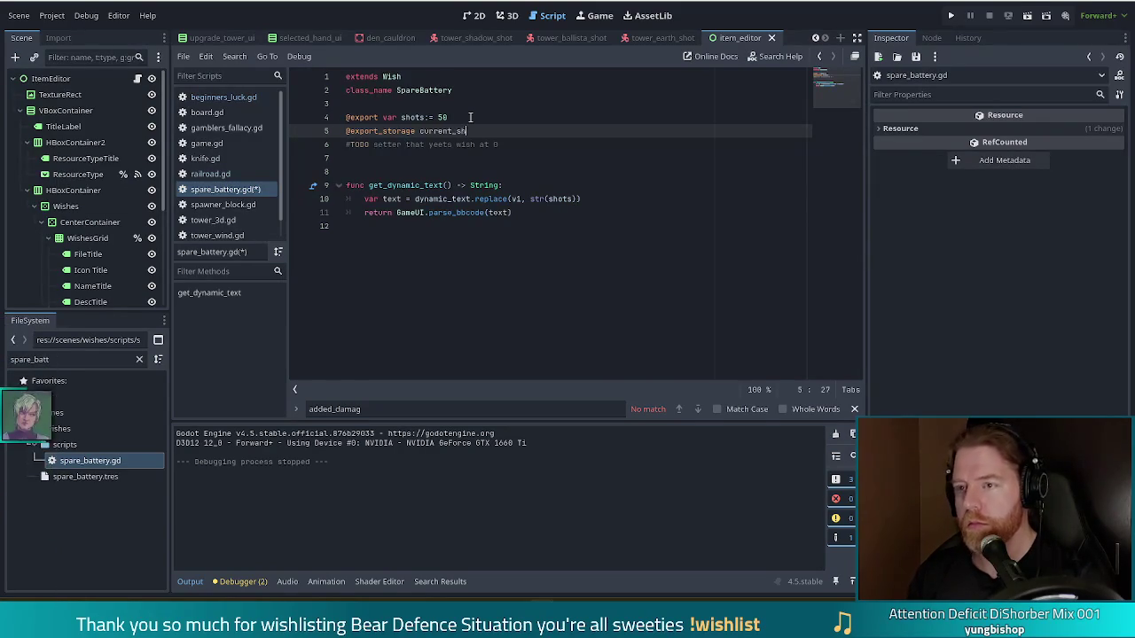
pyautogui.write('ots:=')
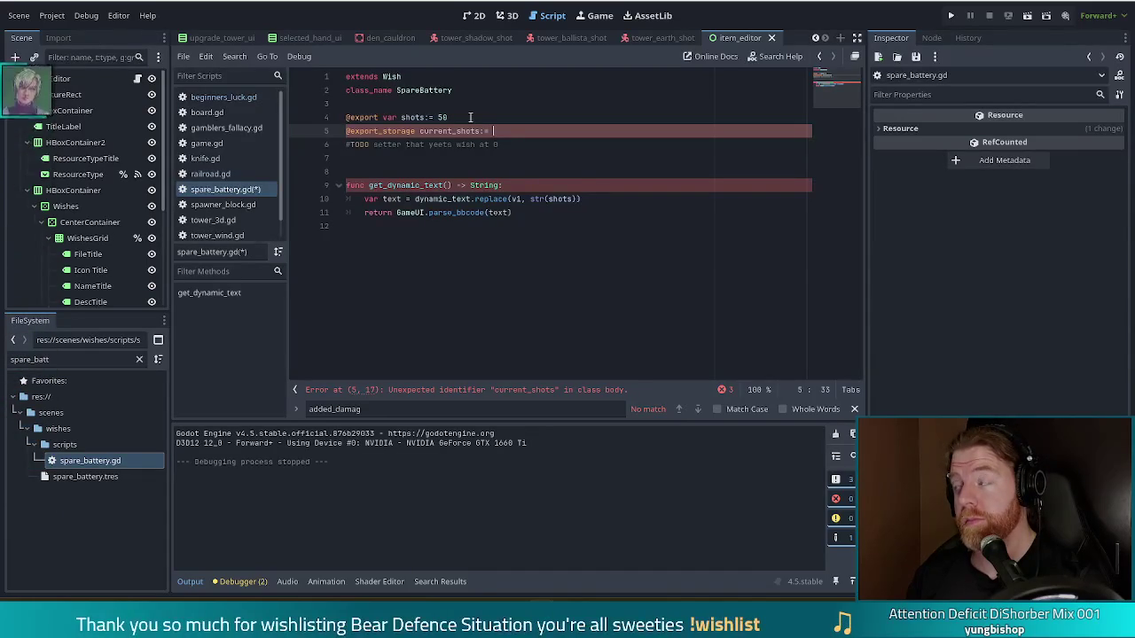
pyautogui.write('ots')
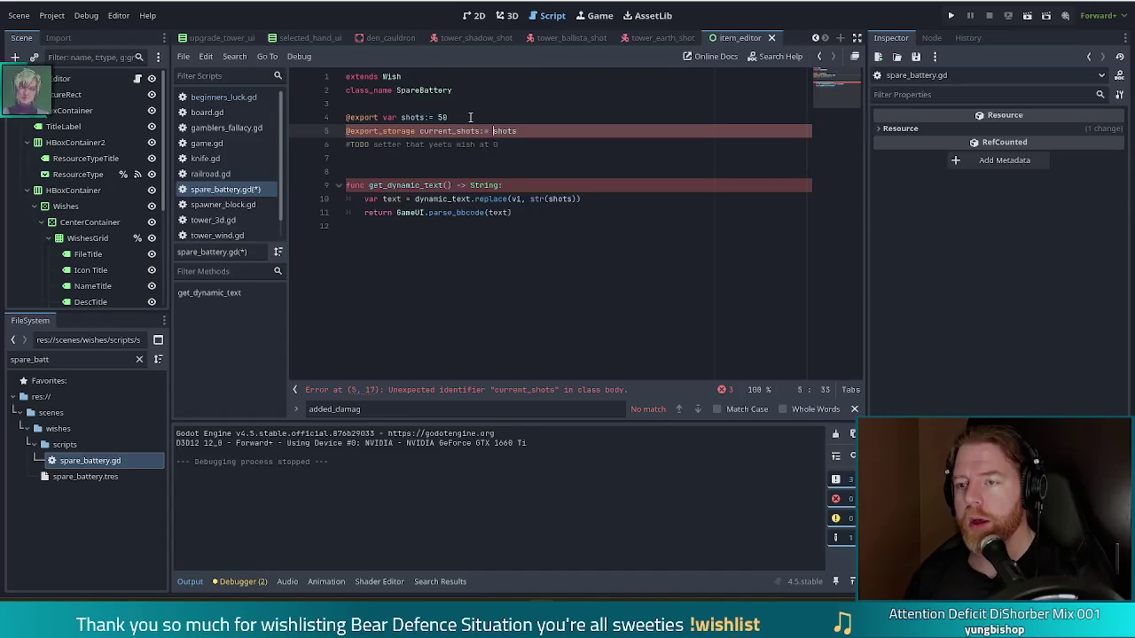
pyautogui.hotkey('ctrl', 'Left')
pyautogui.hotkey('ctrl', 'Left')
pyautogui.hotkey('ctrl', 'Left')
pyautogui.write('var')
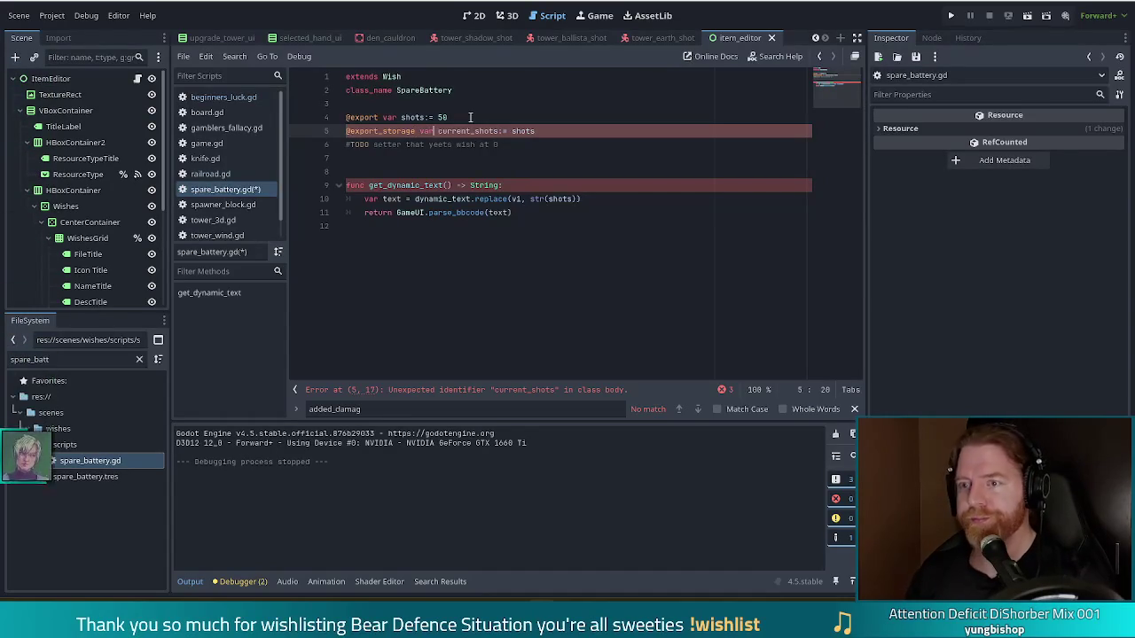
# Change str(shots) to str(current_shots) in get_dynamic_text and add blank lines above it
pyautogui.press('Down')
pyautogui.press('Down')
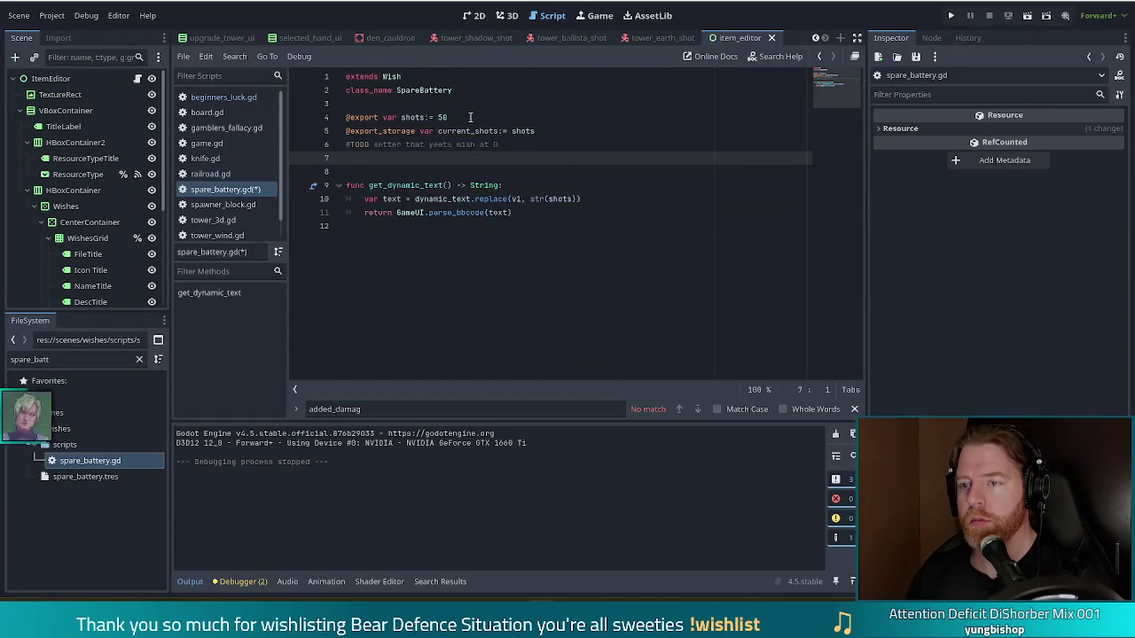
pyautogui.press('Return')
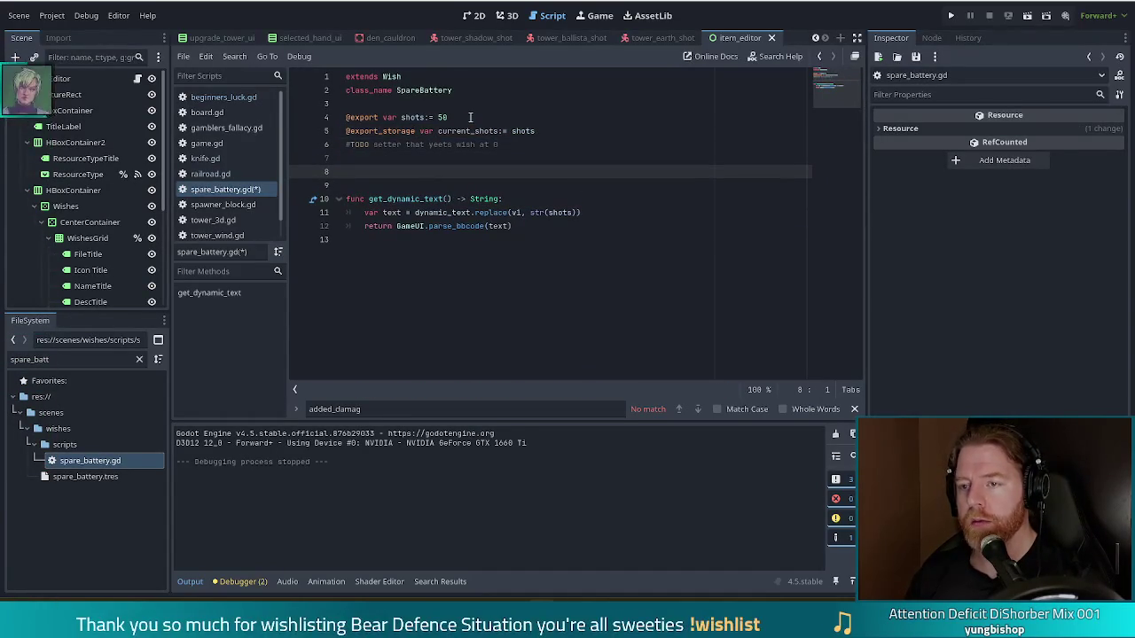
pyautogui.press('Down')
pyautogui.press('Down')
pyautogui.press('Down')
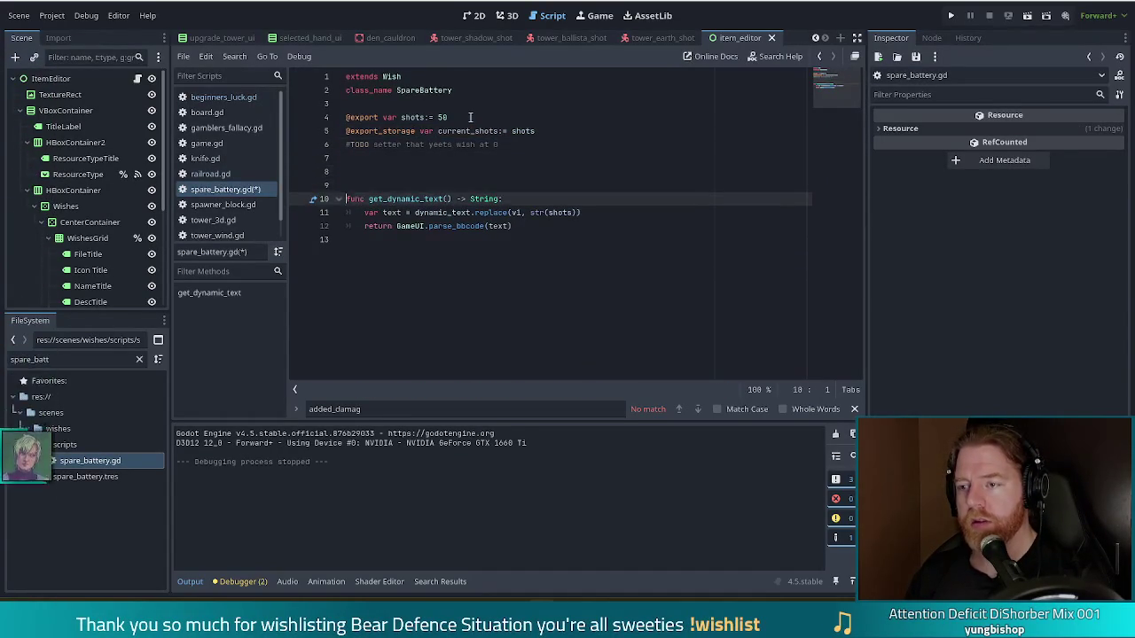
pyautogui.press('End')
pyautogui.press('Left')
pyautogui.press('Left')
pyautogui.press('Left')
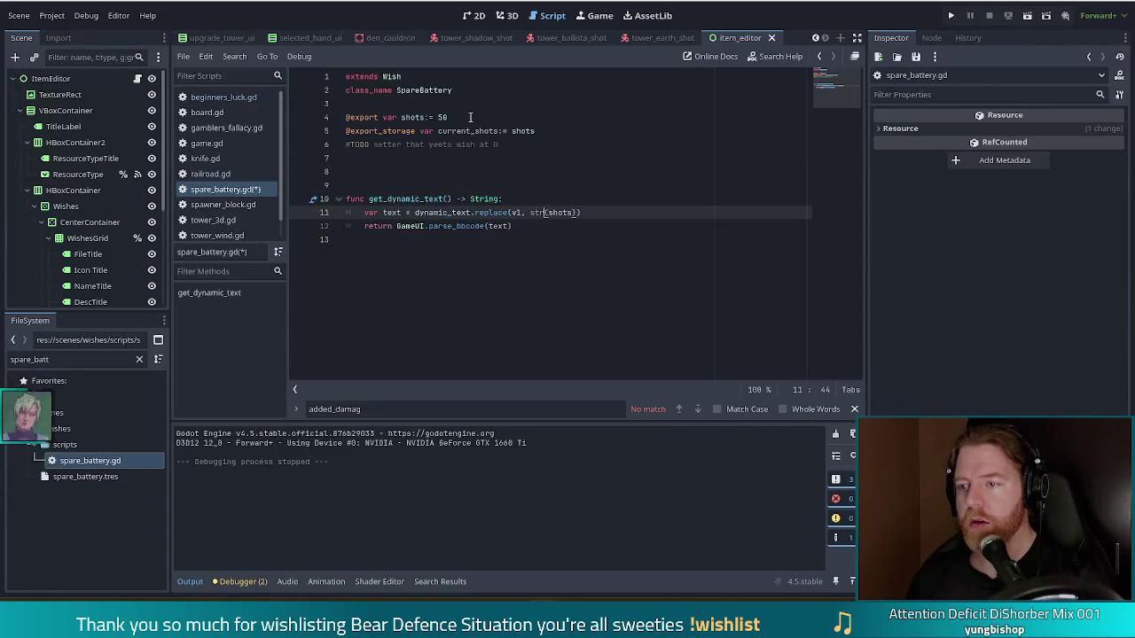
pyautogui.write('current_')
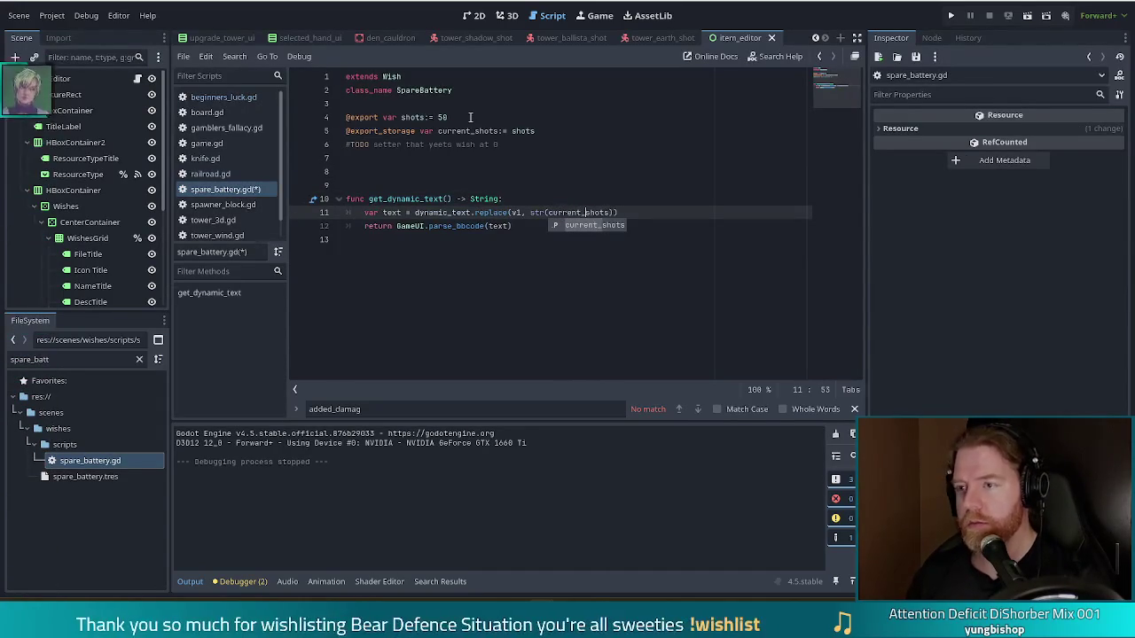
pyautogui.press('Escape')
pyautogui.press('Escape')
pyautogui.press('Up')
pyautogui.press('Up')
pyautogui.press('Up')
pyautogui.press('Return')
pyautogui.press('Up')
pyautogui.press('Return')
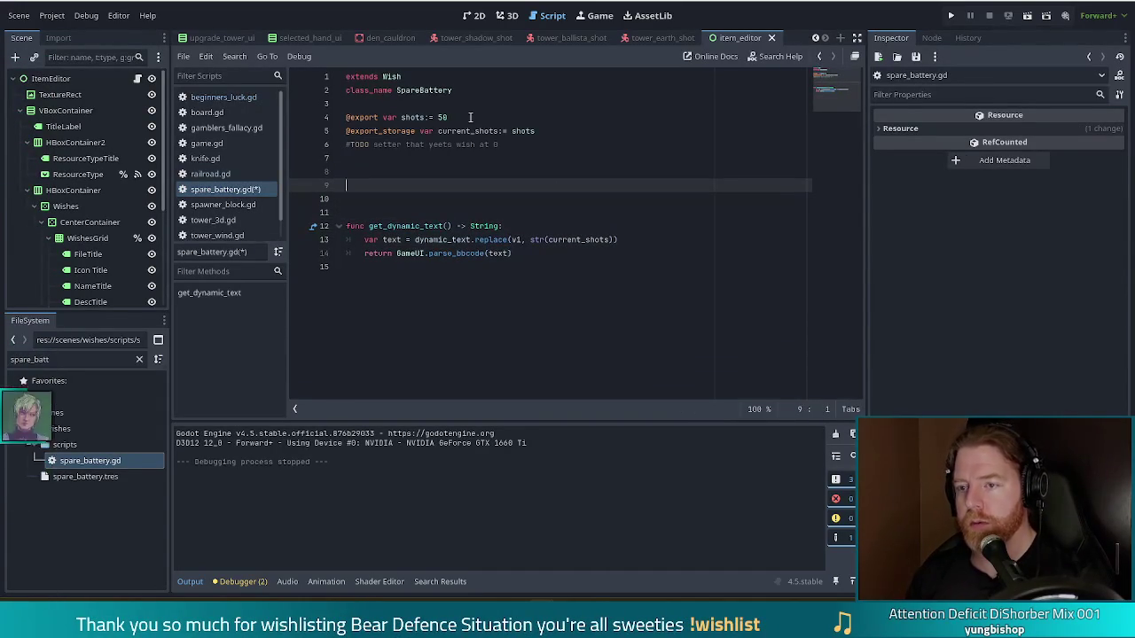
# Add 'func process_equip() -> int:' with the body line 'current_shots = shots'
pyautogui.write('func equ')
pyautogui.press('Return')
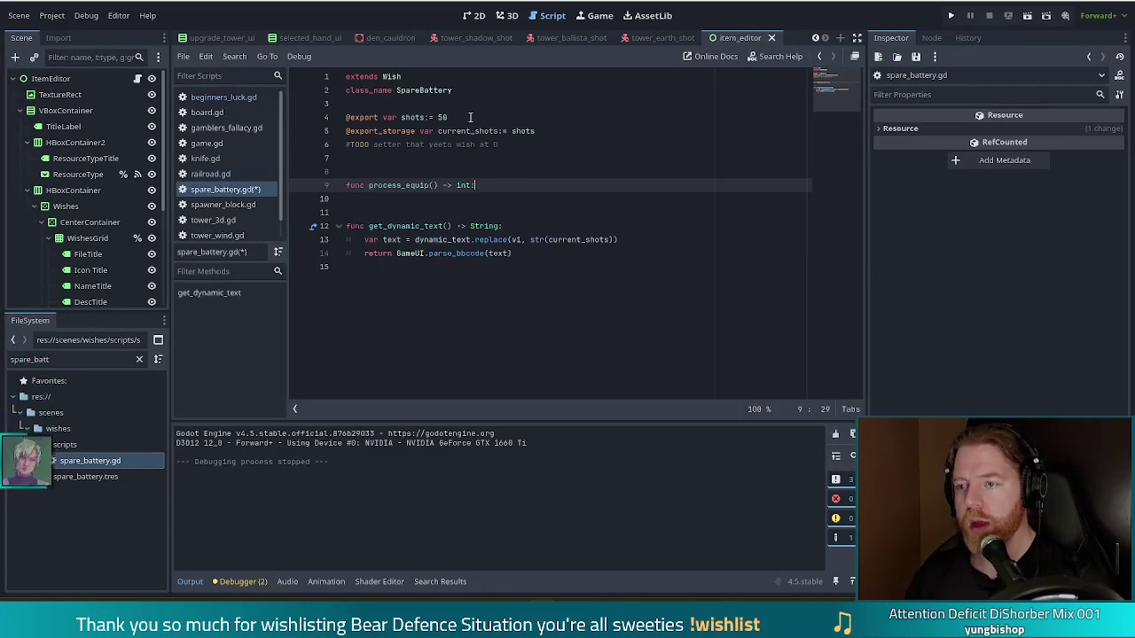
pyautogui.press('Return')
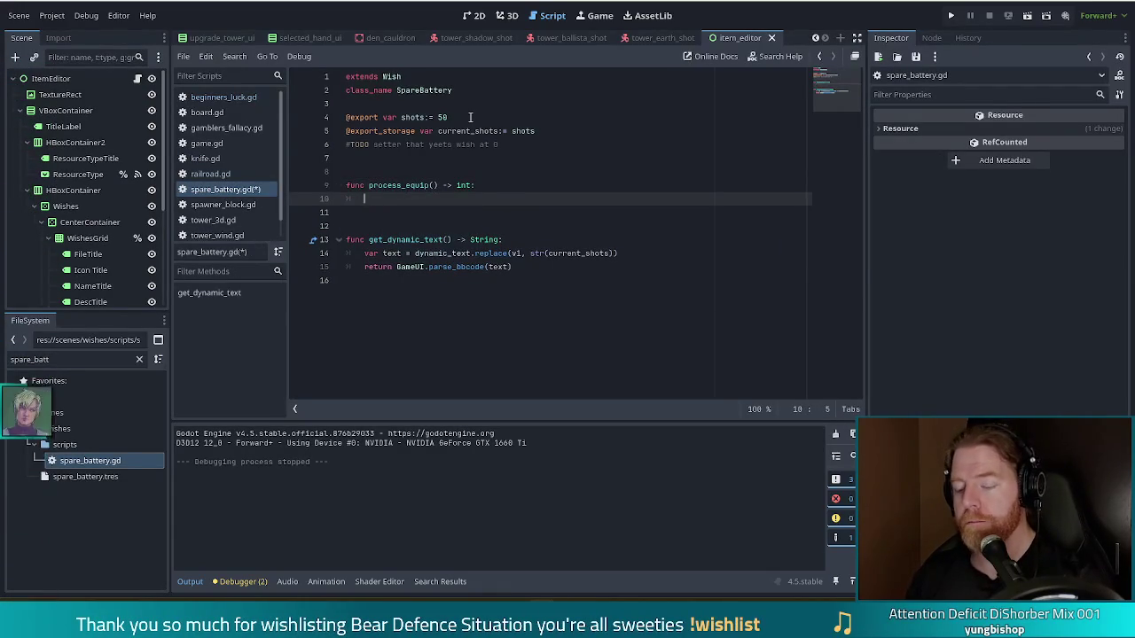
pyautogui.write('curr')
pyautogui.press('Return')
pyautogui.write('= sh')
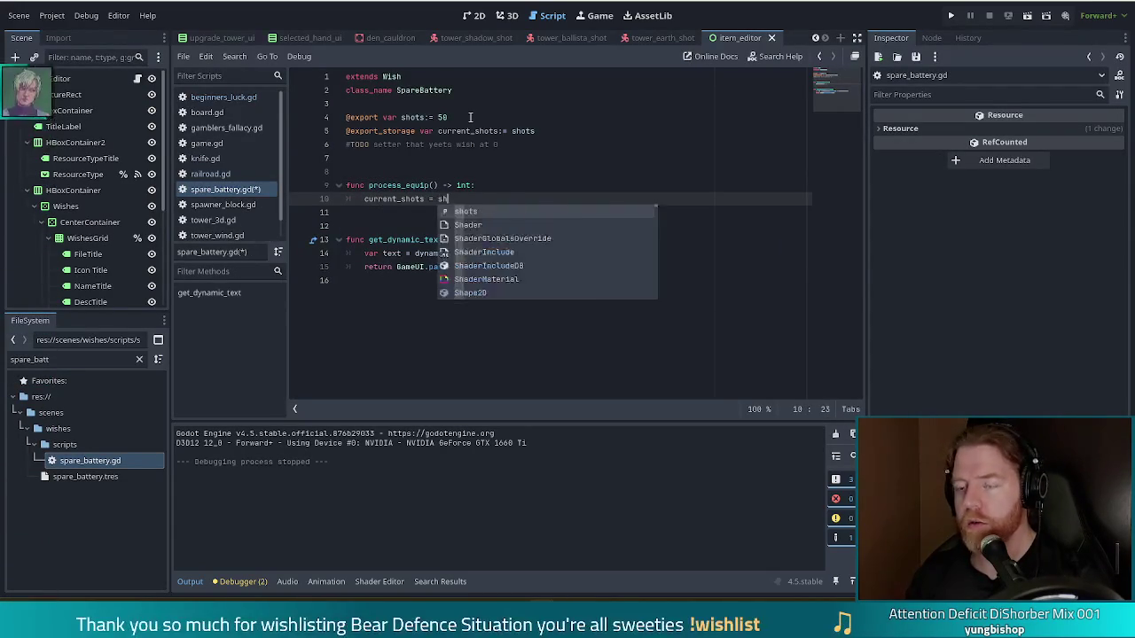
pyautogui.write('ots')
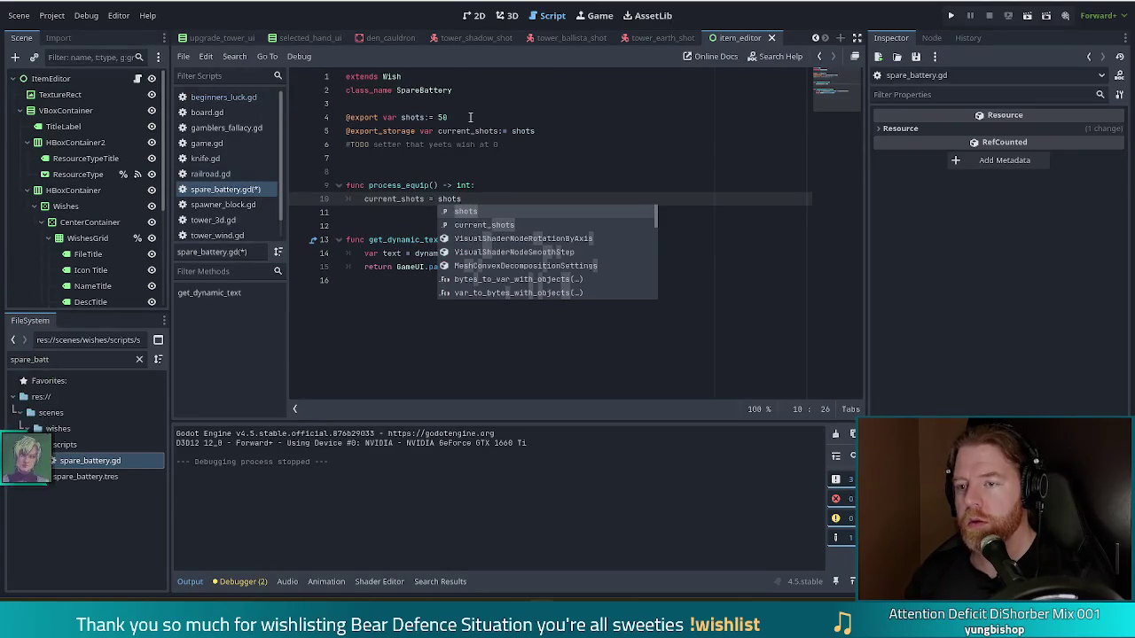
pyautogui.press('Escape')
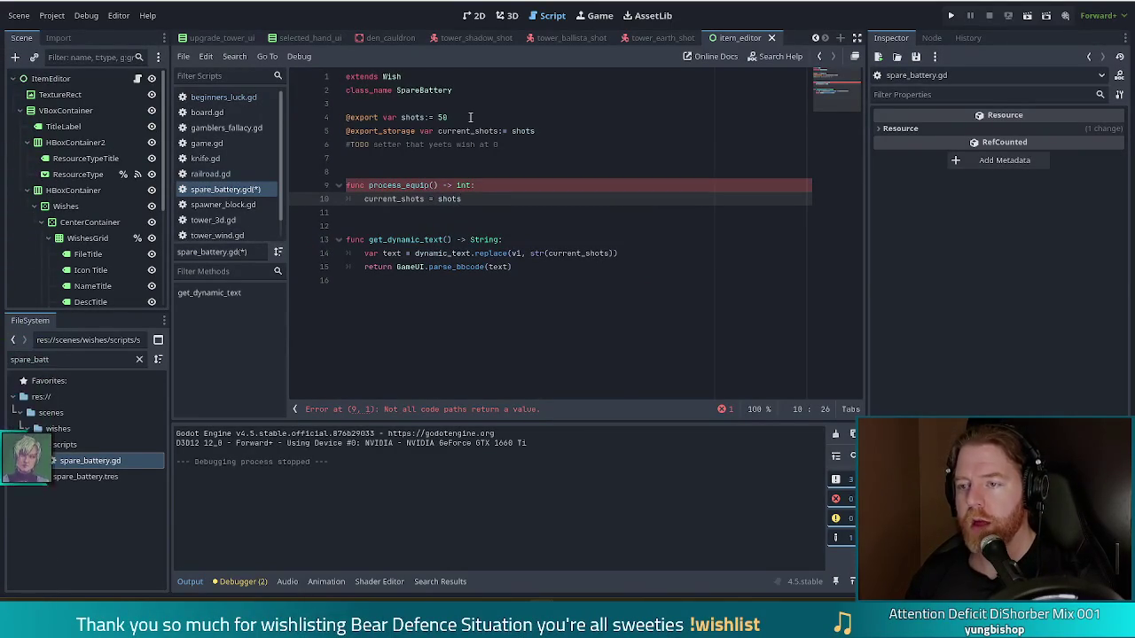
# Finish process_equip with 'return 0' and save spare_battery.gd
pyautogui.press('Return')
pyautogui.write('rt')
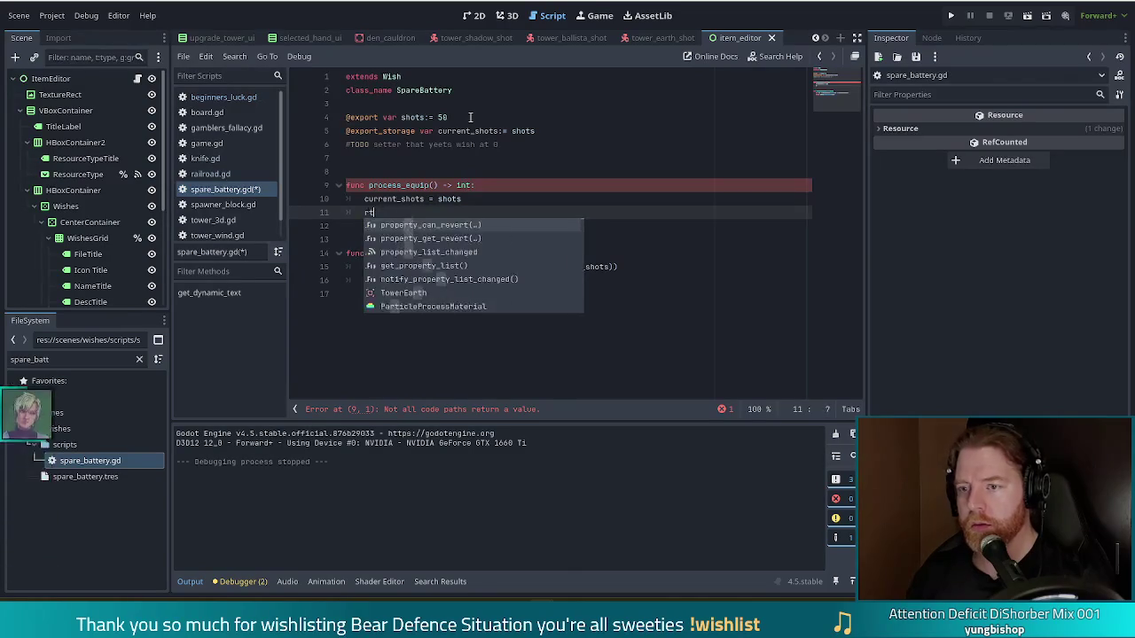
pyautogui.write('eturn 0')
pyautogui.press('Return')
pyautogui.hotkey('ctrl', 's')
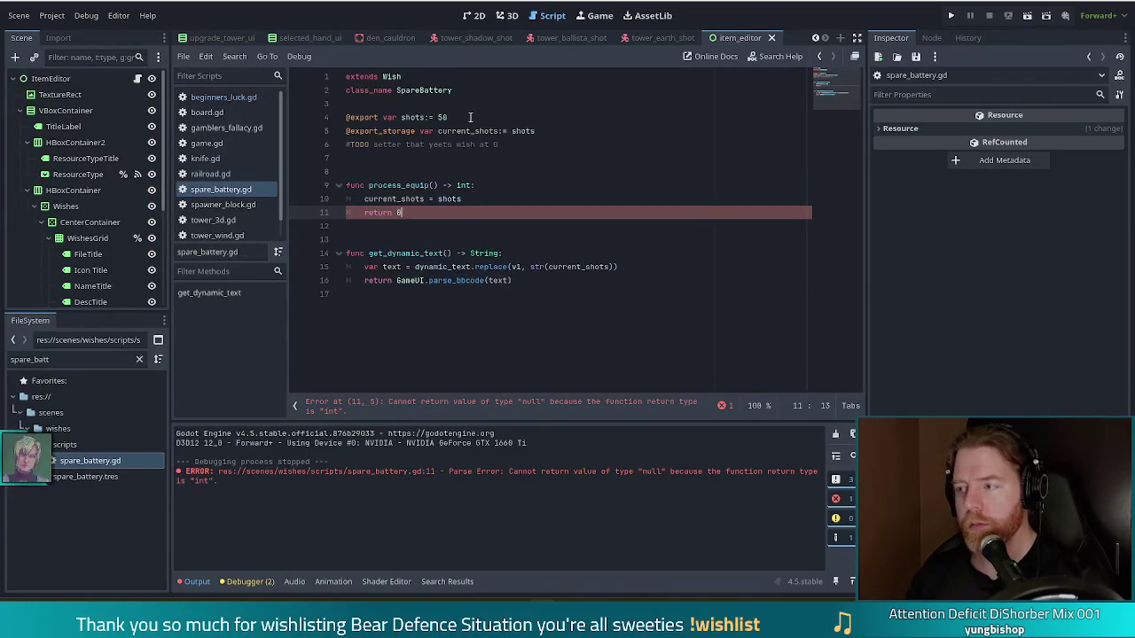
pyautogui.hotkey('ctrl', 's')
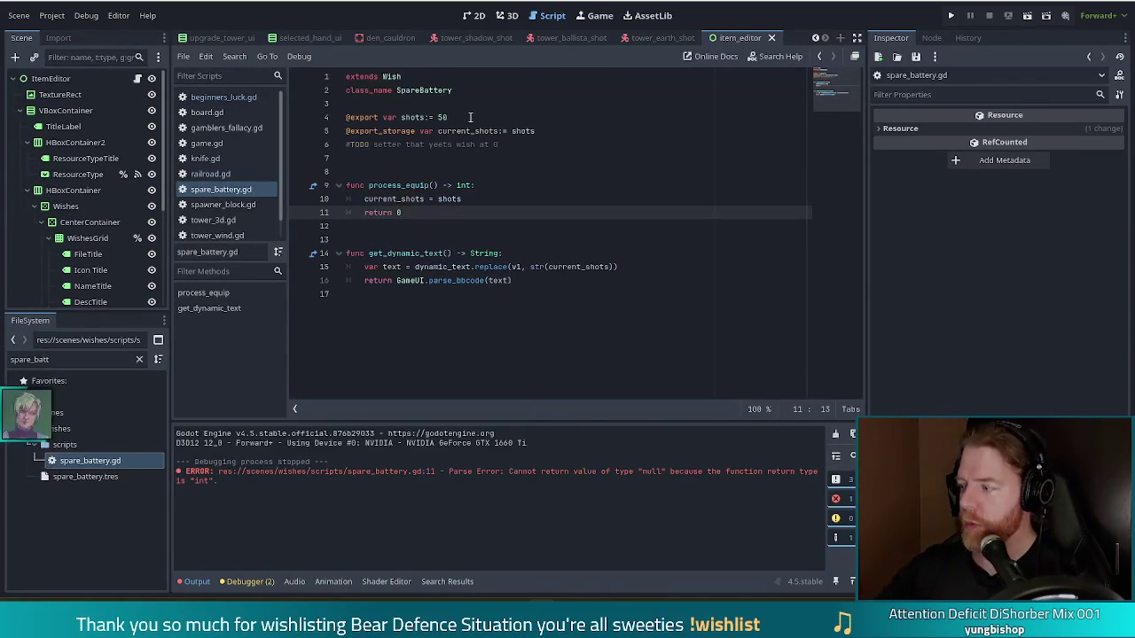